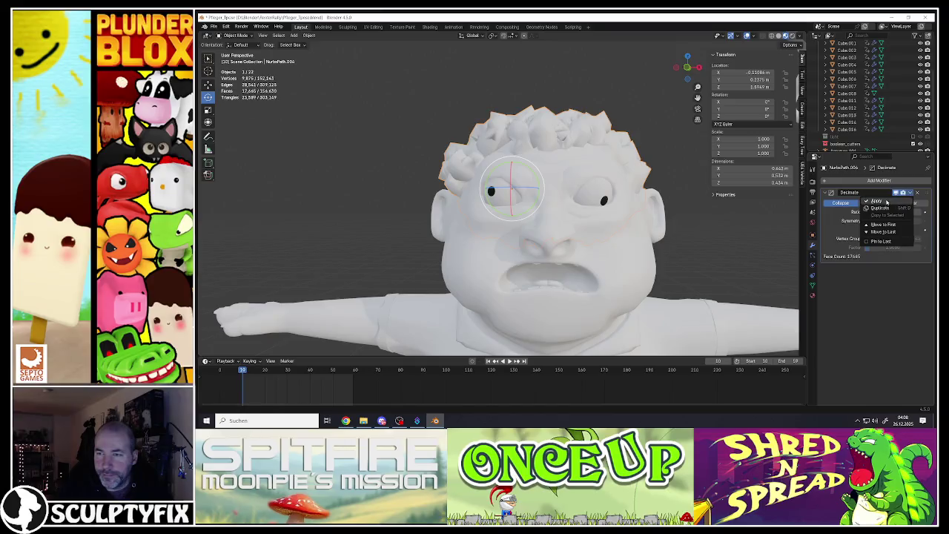
Apply the decimation, then fatten the hair mesh with Alt+S and scale it down slightly.
key(Tab)
mouse_move(561, 134)
middle_down()
mouse_move(502, 119)
mouse_move(534, 170)
mouse_move(575, 139)
mouse_move(596, 160)
middle_up()
key(alt+s)
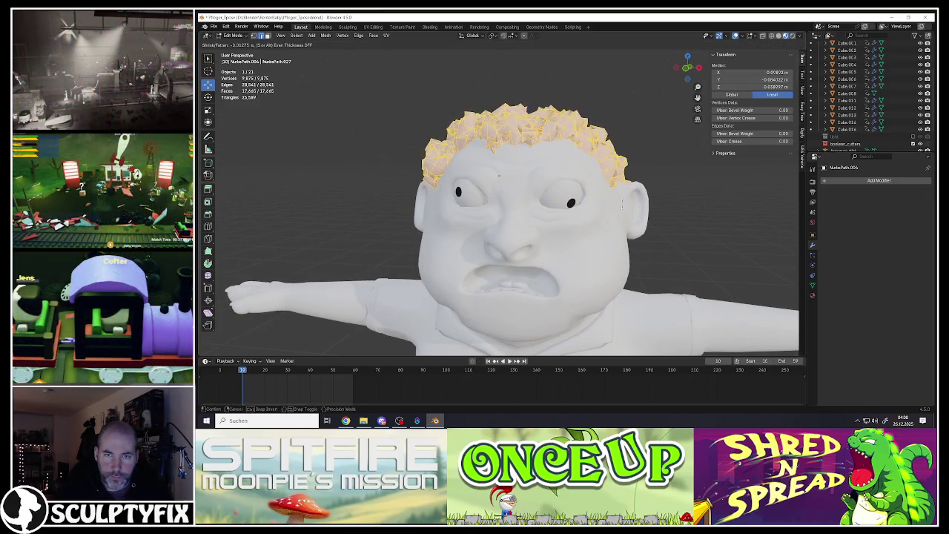
click(621, 200)
key(s)
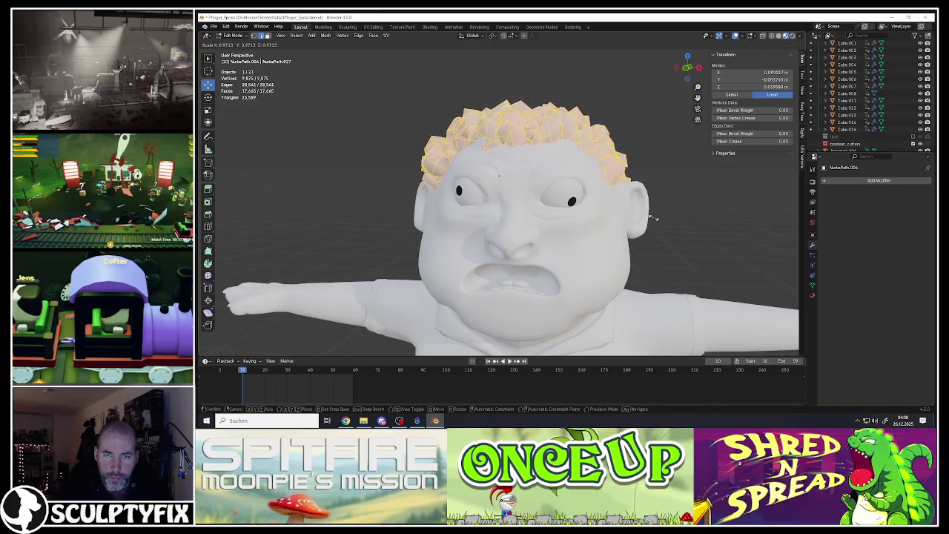
click(653, 217)
Nudge a single stray edge at the back of the hair and return to Object Mode.
mouse_move(653, 217)
middle_down()
mouse_move(508, 260)
mouse_move(510, 111)
middle_up()
click(509, 111)
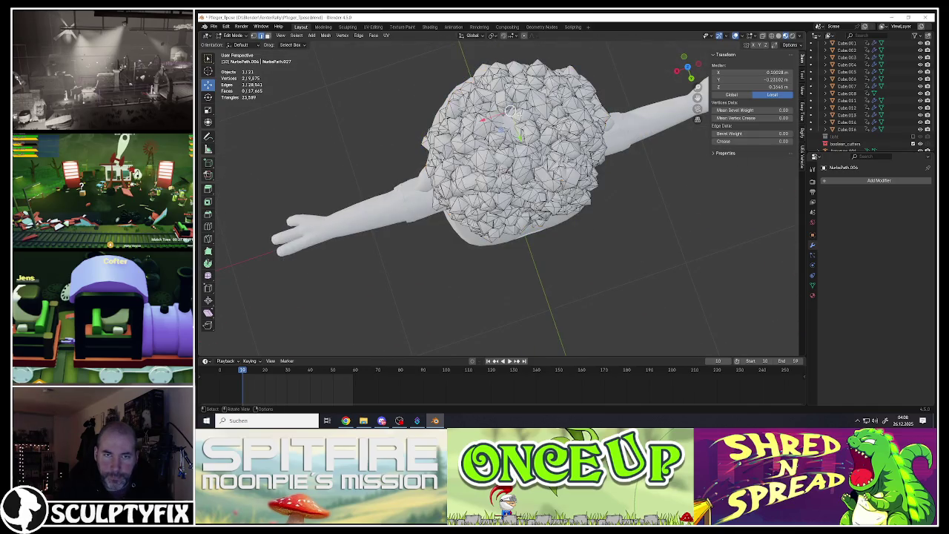
scroll(521, 115, up, 2)
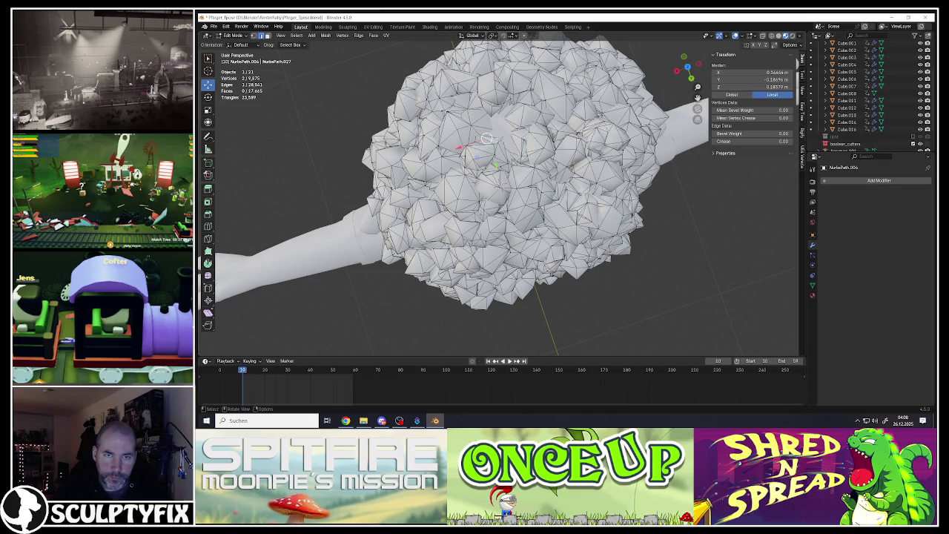
drag(486, 141, 488, 140)
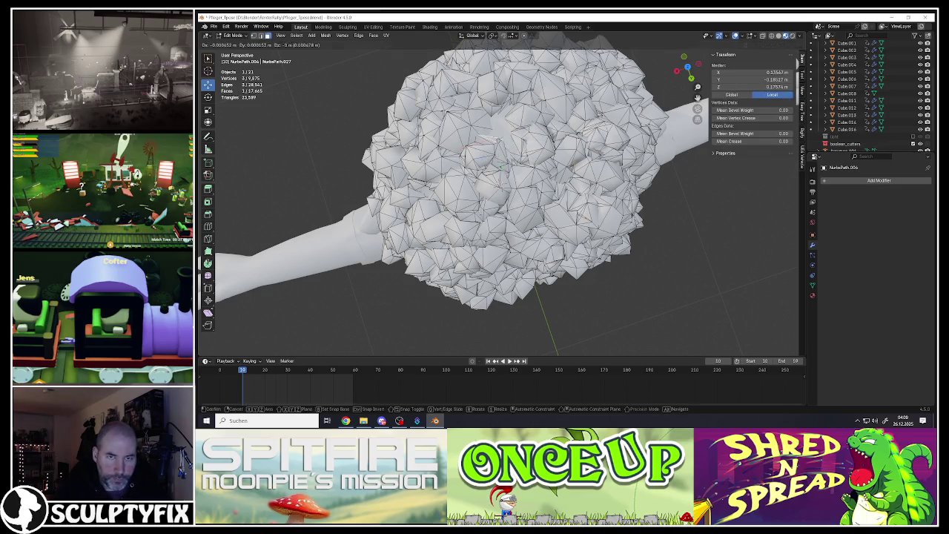
key(Tab)
mouse_move(487, 140)
middle_down()
mouse_move(492, 166)
mouse_move(593, 144)
mouse_move(534, 155)
middle_up()
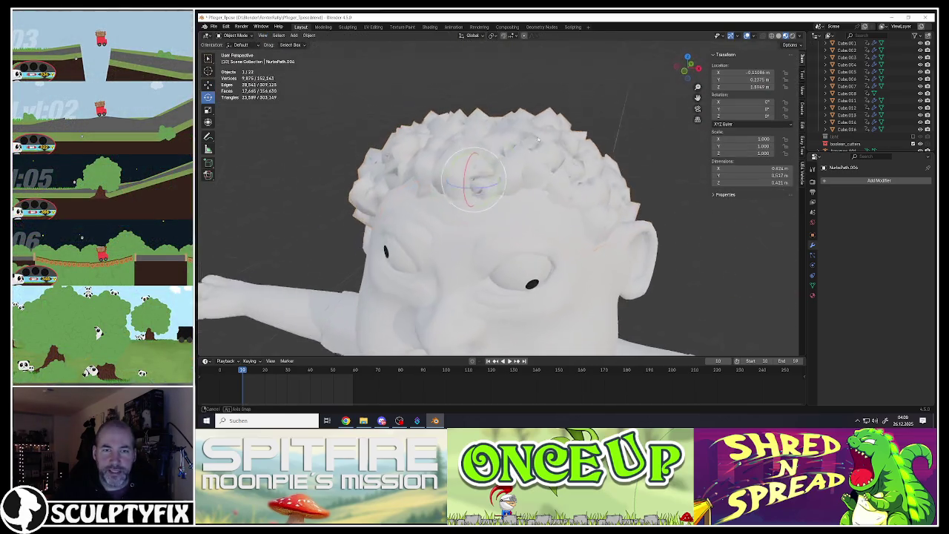
Exit local view so all other scene objects show again around the character.
scroll(534, 156, down, 3)
key(KP_Divide)
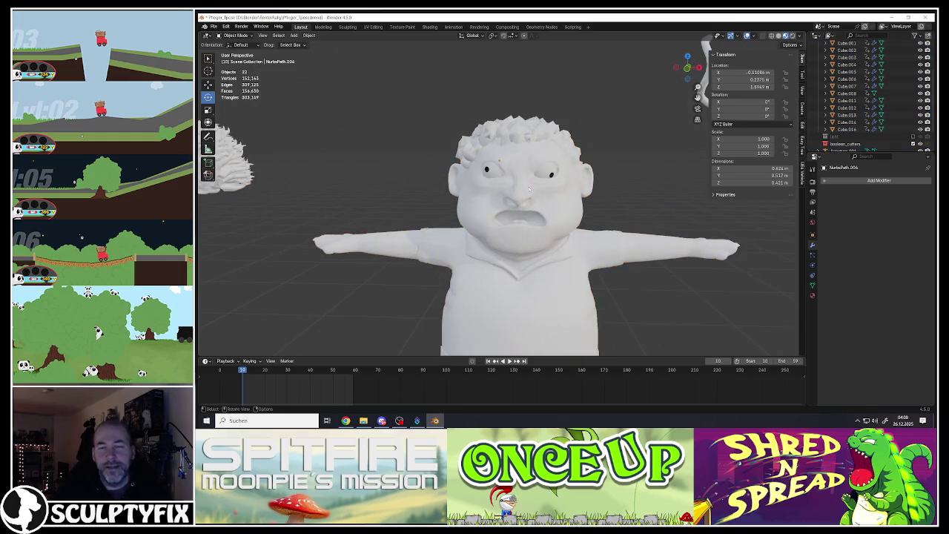
scroll(580, 182, down, 2)
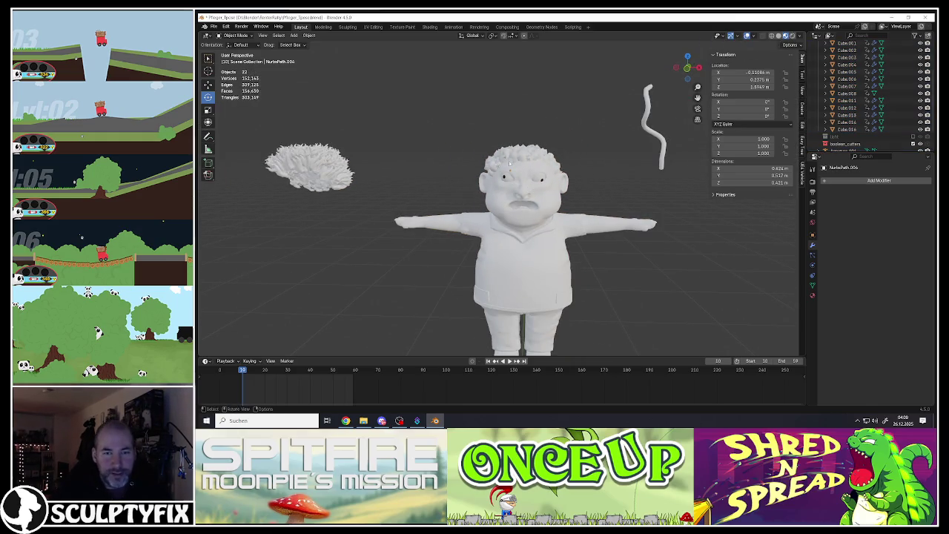
scroll(509, 162, up, 4)
scroll(525, 157, down, 3)
mouse_move(524, 166)
middle_down()
mouse_move(588, 152)
mouse_move(568, 176)
mouse_move(508, 169)
middle_up()
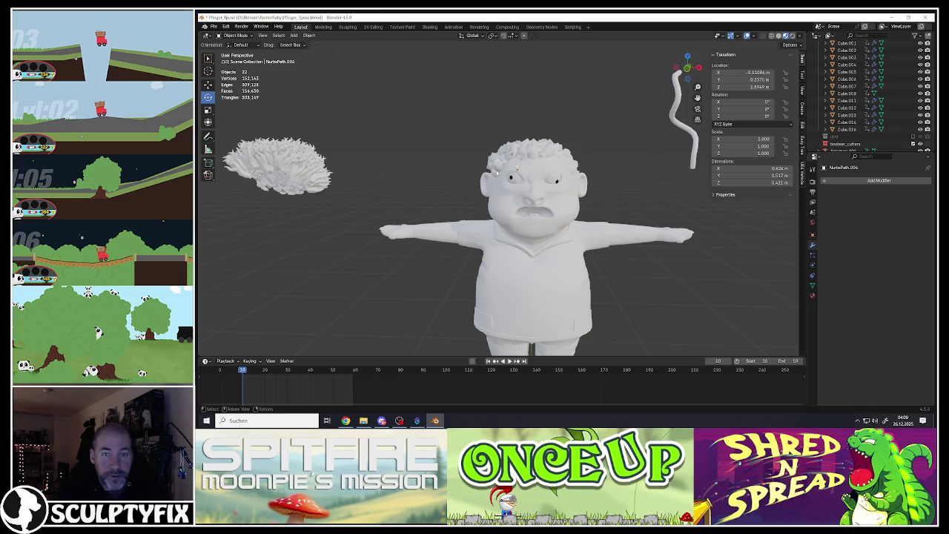
scroll(504, 169, up, 3)
Select the character's hair and body together.
click(445, 163)
scroll(482, 178, down, 2)
scroll(562, 222, down, 2)
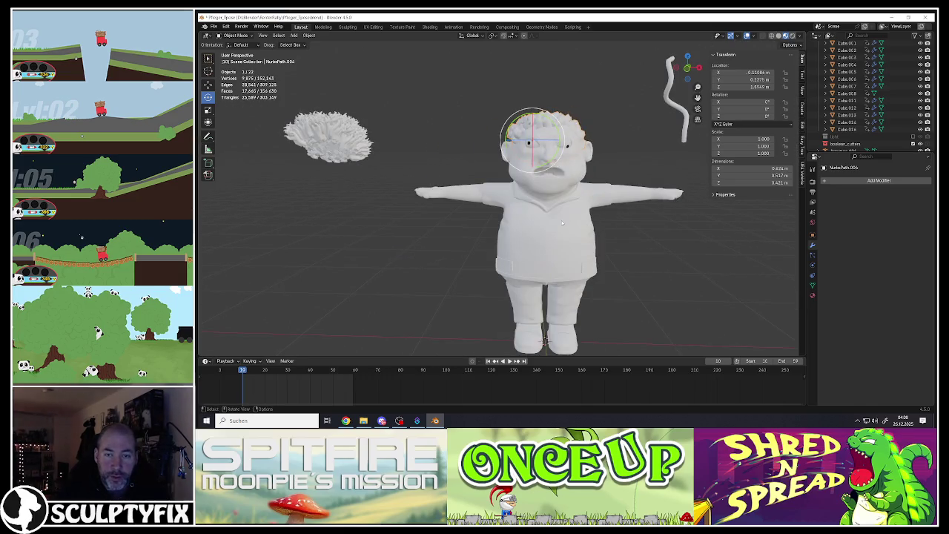
scroll(531, 141, up, 2)
scroll(531, 141, up, 2)
mouse_move(532, 141)
middle_down()
mouse_move(556, 128)
mouse_move(548, 138)
mouse_move(559, 142)
mouse_move(557, 127)
middle_up()
scroll(557, 127, down, 3)
shift+click(557, 127)
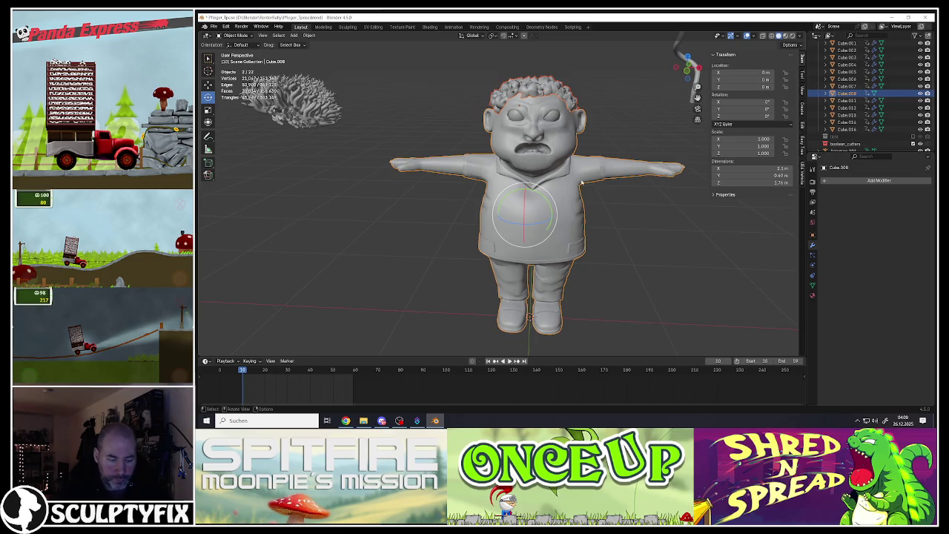
Duplicate the body and hair and move the copy −2.44 m along X.
key(shift+d)
right_click(462, 207)
scroll(501, 195, down, 3)
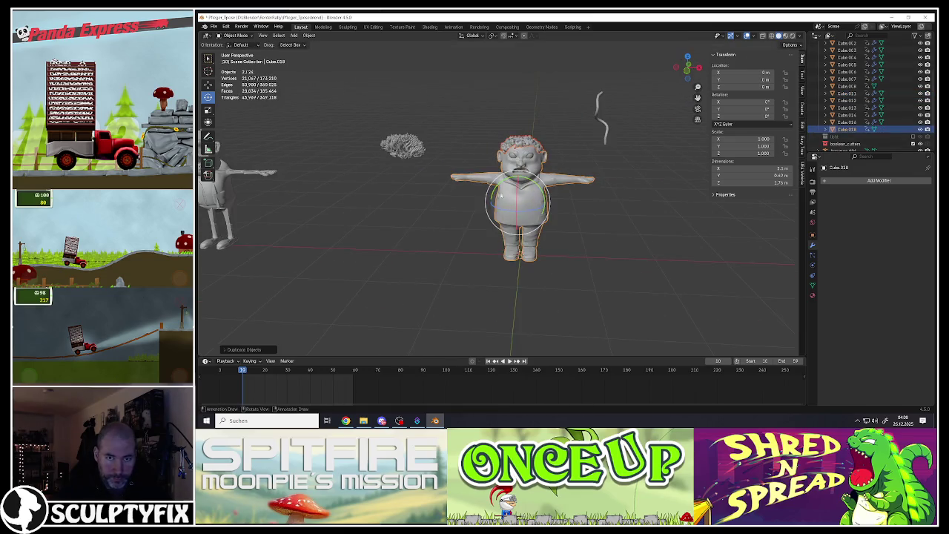
key(g)
click(538, 138)
Select the original character's hair and enter Edit Mode on it.
scroll(538, 137, up, 4)
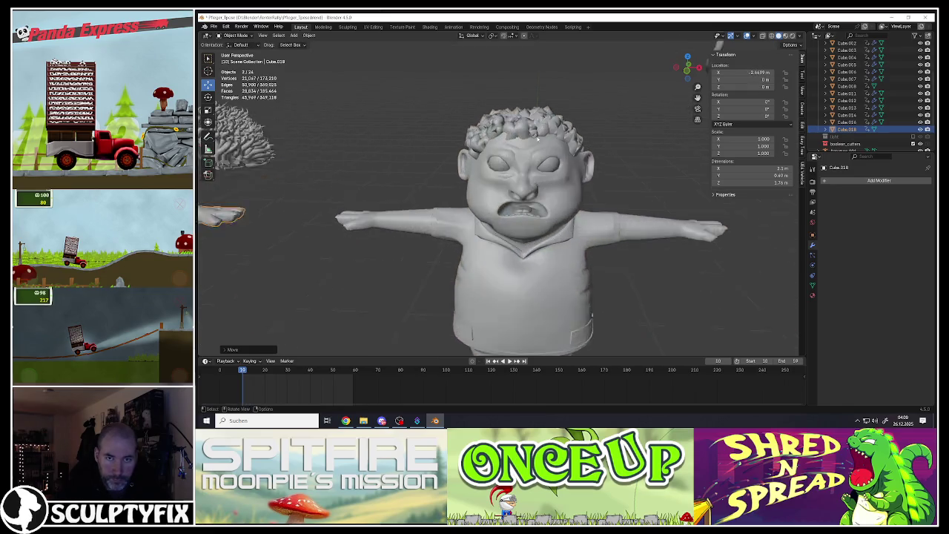
scroll(538, 137, up, 2)
click(533, 141)
scroll(532, 143, up, 4)
key(Tab)
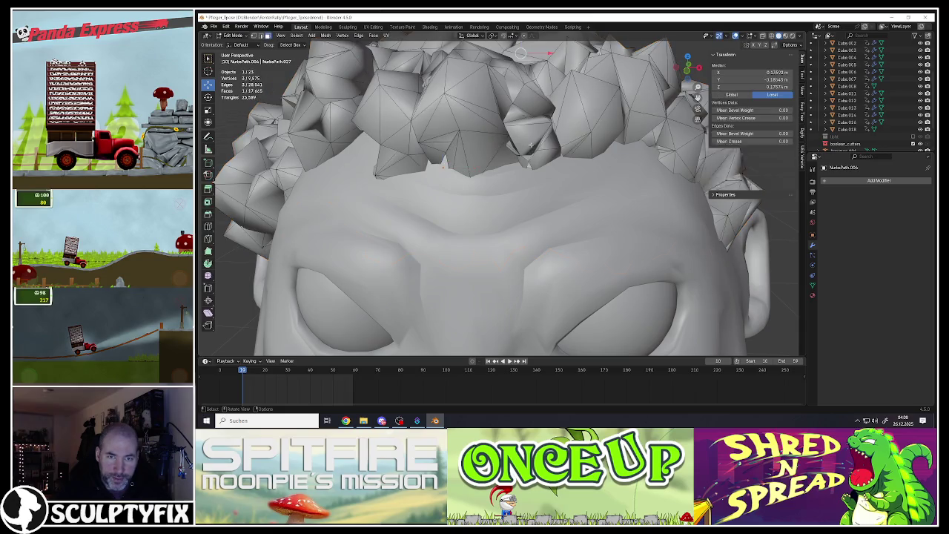
Select a stray vertex under the hair, move it into place, and go back to Object Mode.
mouse_move(531, 151)
middle_down()
mouse_move(530, 142)
mouse_move(527, 161)
mouse_move(597, 186)
mouse_move(574, 199)
middle_up()
click(531, 142)
scroll(530, 142, up, 3)
click(528, 160)
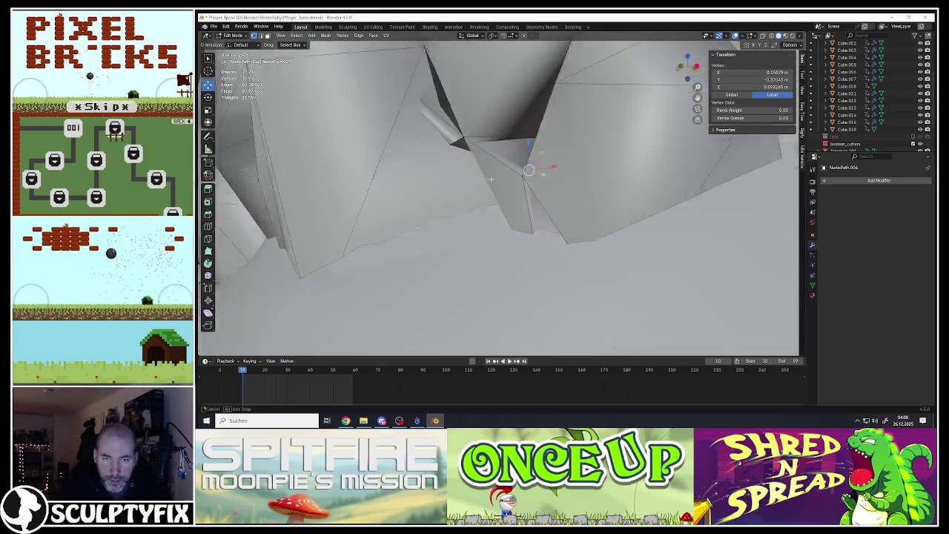
middle_drag(574, 199, 529, 175)
key(g)
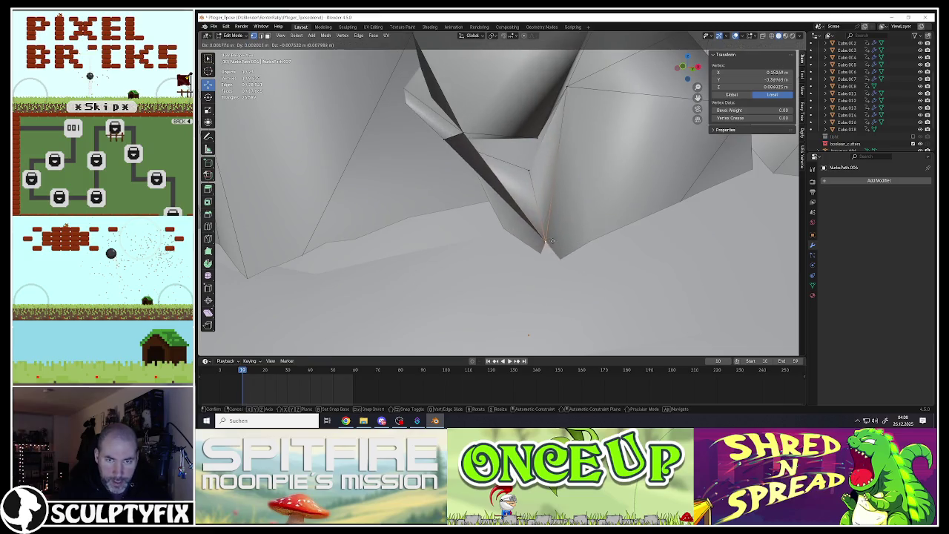
click(552, 241)
scroll(541, 223, down, 4)
scroll(541, 222, down, 4)
middle_drag(541, 208, 532, 162)
key(Tab)
scroll(532, 174, down, 3)
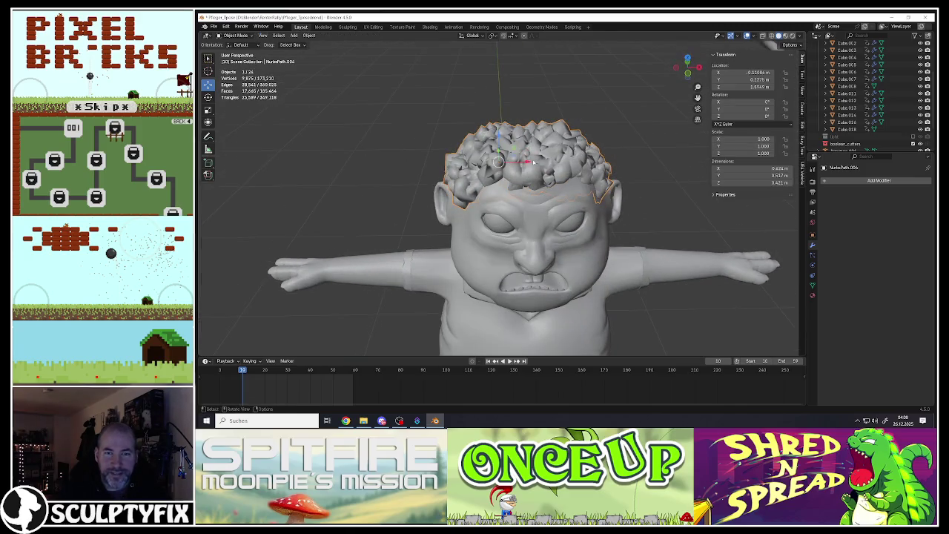
Apply Shade Auto Smooth to the hair object.
right_click(533, 159)
click(521, 159)
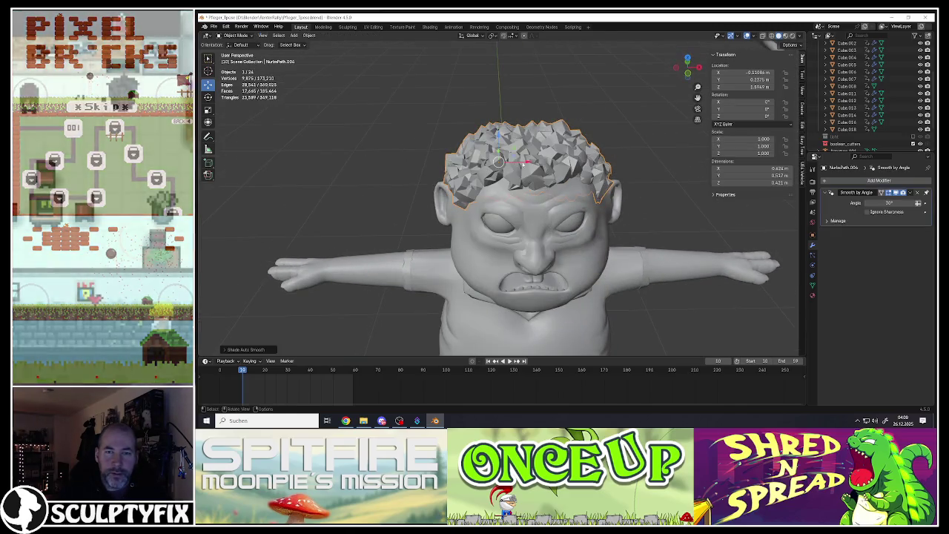
scroll(534, 163, up, 2)
scroll(542, 149, up, 2)
mouse_move(545, 140)
middle_down()
mouse_move(395, 162)
mouse_move(505, 151)
mouse_move(530, 162)
middle_up()
scroll(531, 162, down, 4)
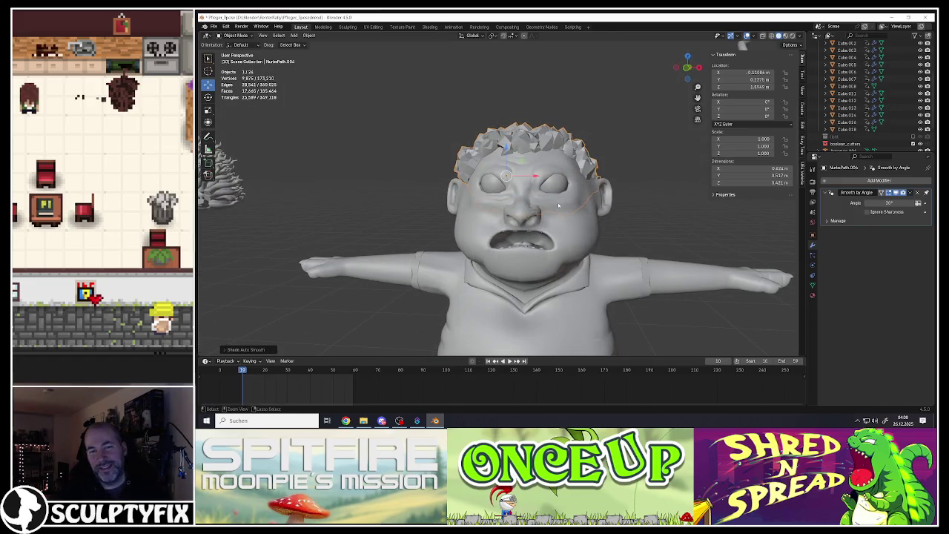
scroll(558, 151, up, 2)
Pull a hairline vertex outward into a spike, adjust its position, and return to Object Mode.
key(Tab)
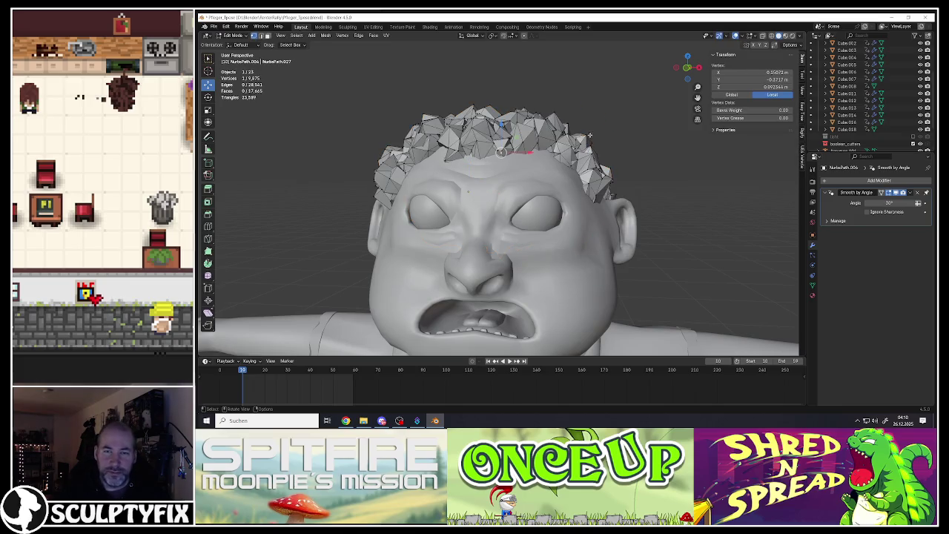
key(g)
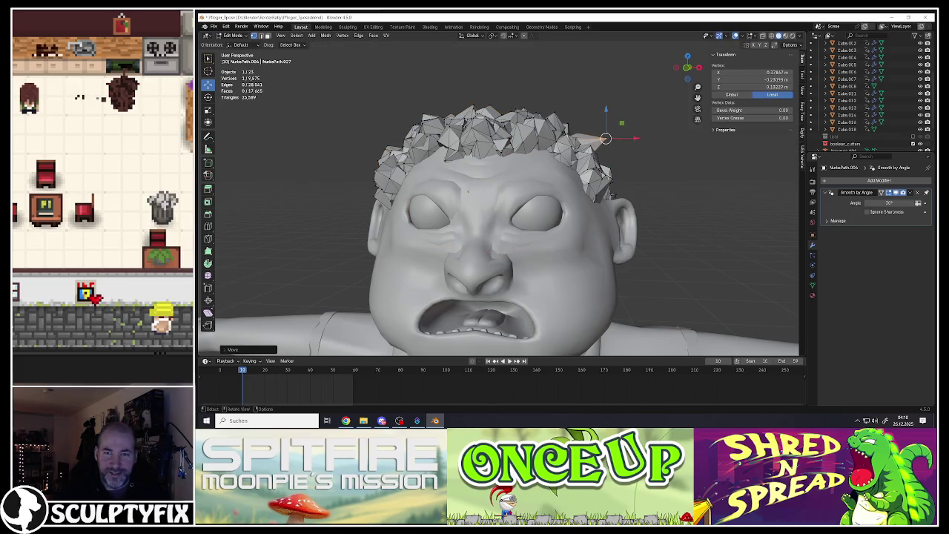
click(620, 223)
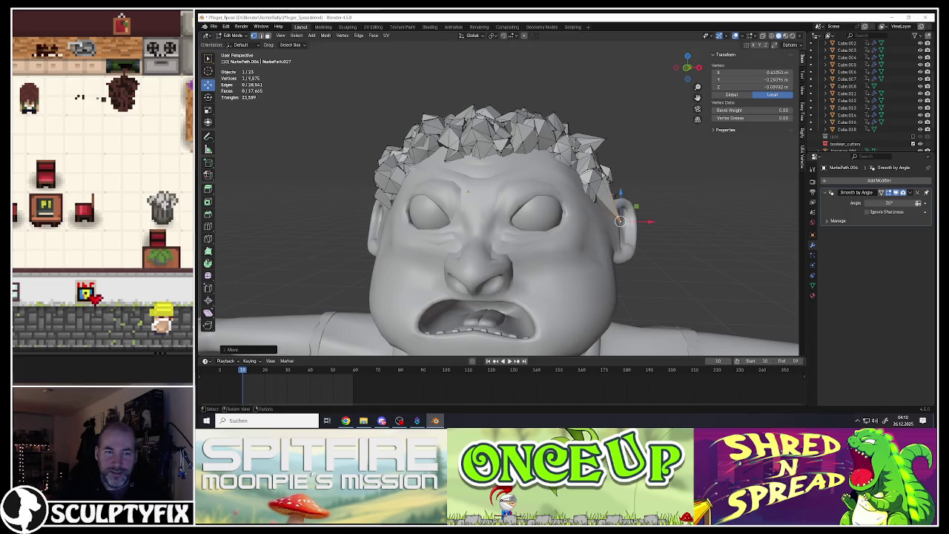
drag(375, 171, 356, 159)
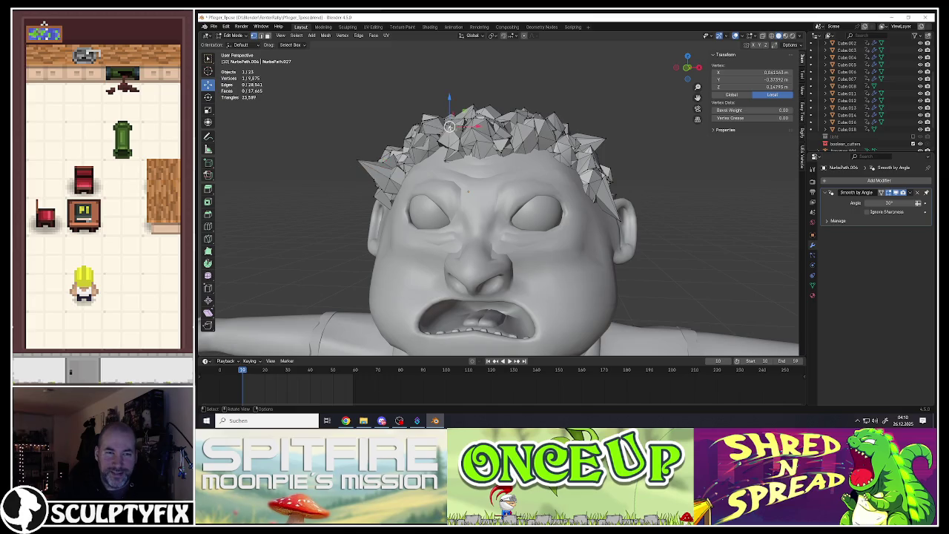
scroll(449, 126, down, 3)
middle_drag(449, 126, 461, 120)
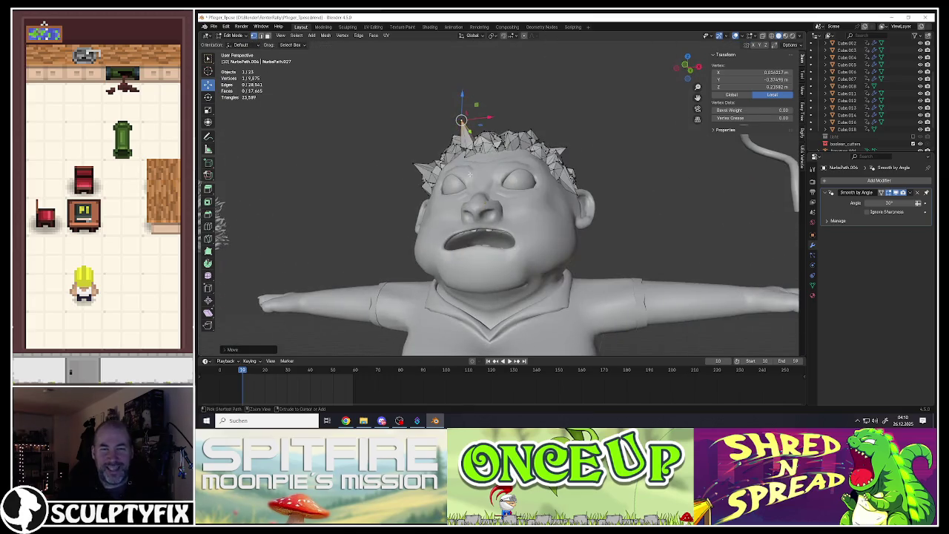
drag(461, 120, 424, 168)
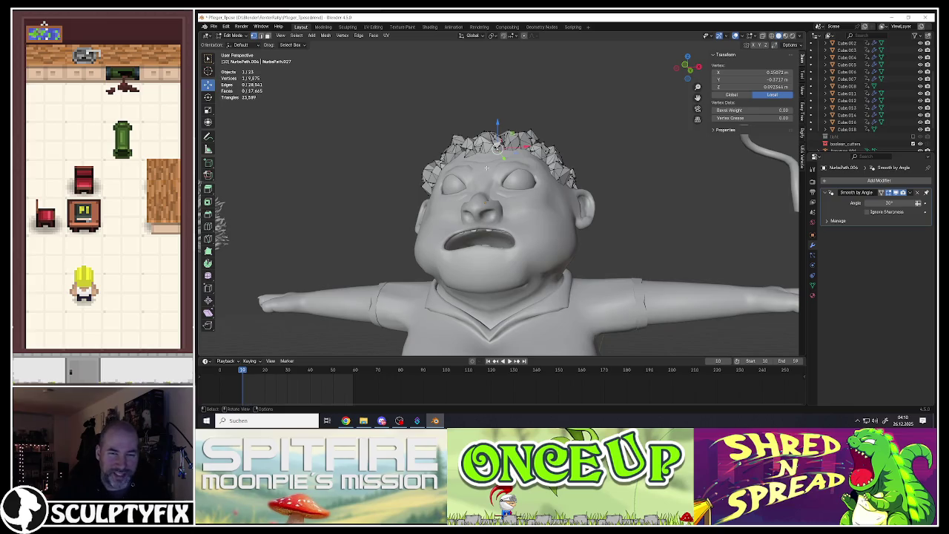
key(Tab)
middle_drag(487, 168, 488, 149)
right_click(487, 146)
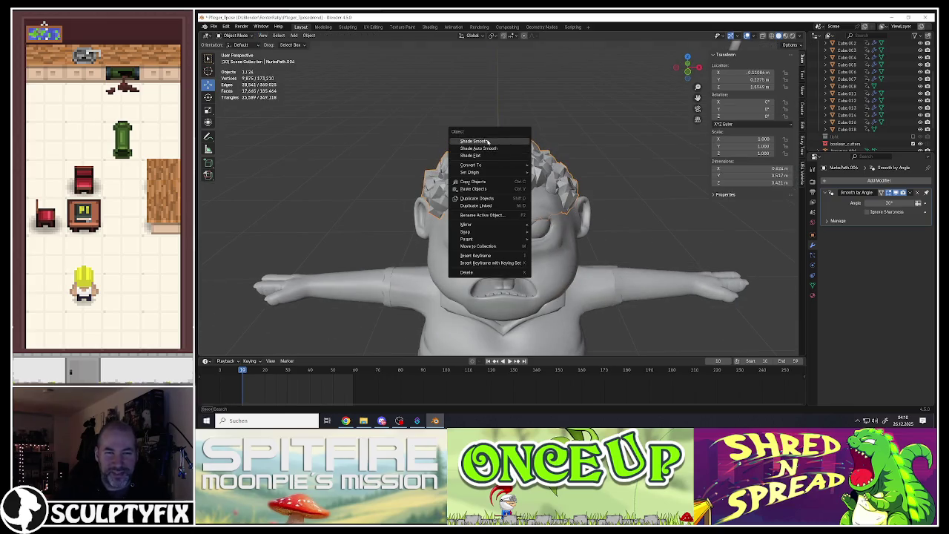
Smooth-shade the hair object.
click(487, 141)
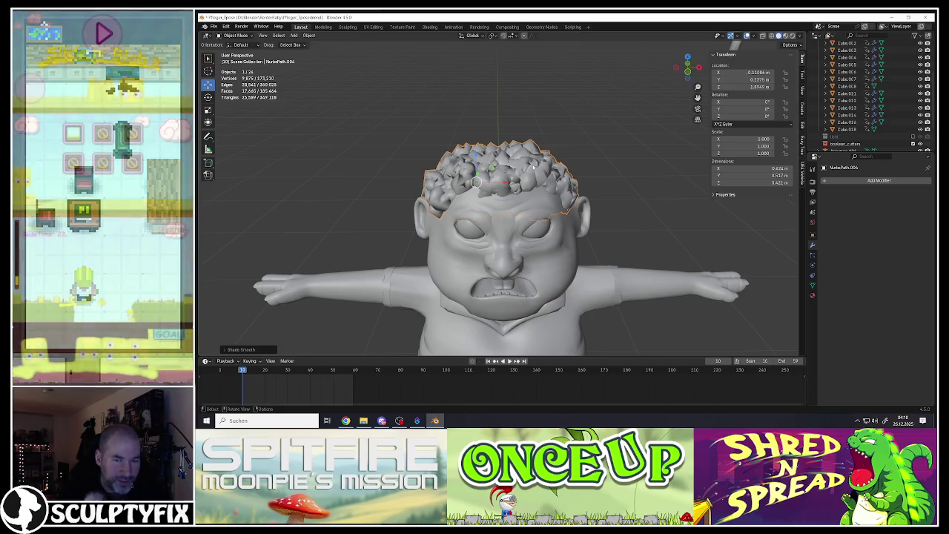
mouse_move(534, 166)
middle_down()
mouse_move(554, 116)
mouse_move(479, 130)
middle_up()
scroll(496, 121, up, 2)
scroll(497, 121, up, 1)
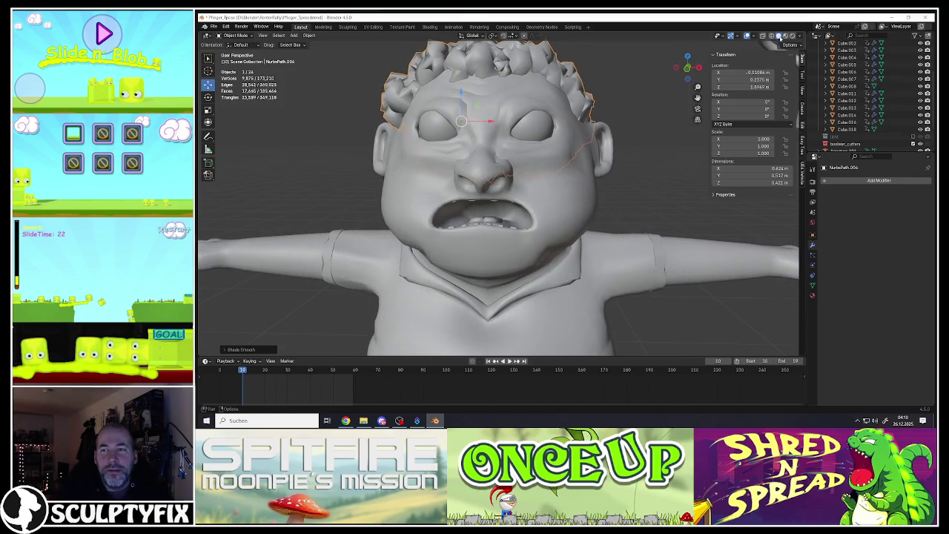
Briefly preview the materials, then return to solid shading and inspect the character from several angles.
click(785, 36)
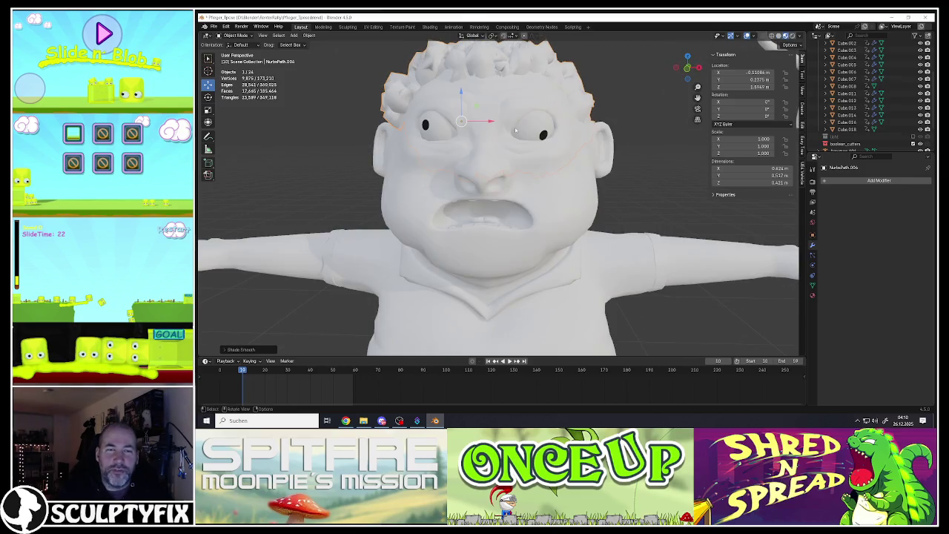
click(777, 35)
mouse_move(489, 178)
middle_down()
mouse_move(386, 195)
mouse_move(386, 218)
middle_up()
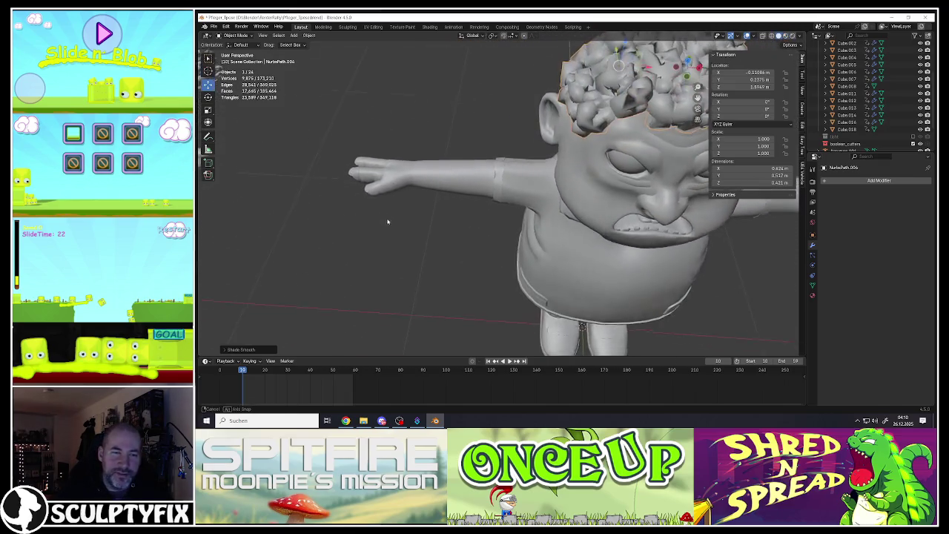
scroll(385, 215, up, 3)
scroll(374, 185, up, 3)
scroll(365, 166, up, 2)
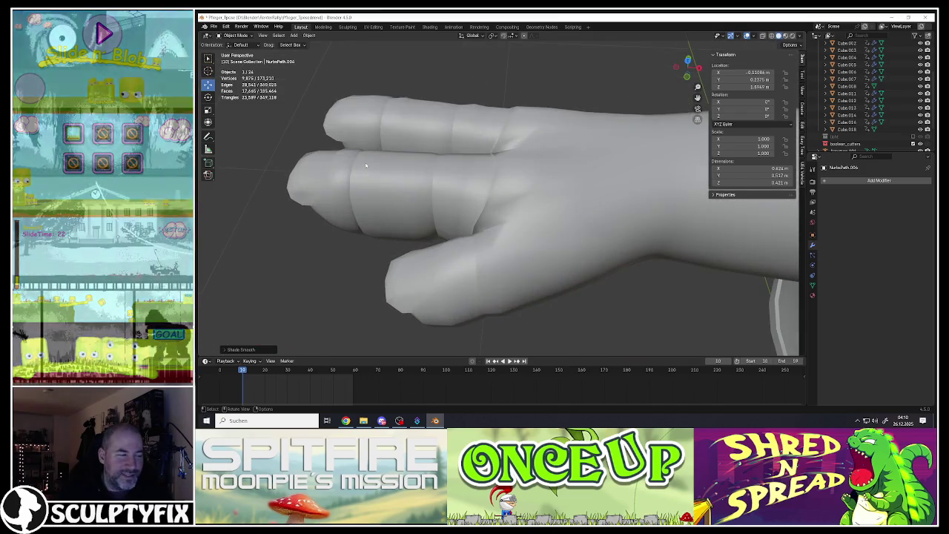
scroll(366, 168, down, 4)
scroll(367, 168, down, 5)
mouse_move(366, 168)
middle_down()
mouse_move(484, 194)
mouse_move(521, 180)
middle_up()
scroll(523, 178, down, 3)
scroll(524, 178, down, 2)
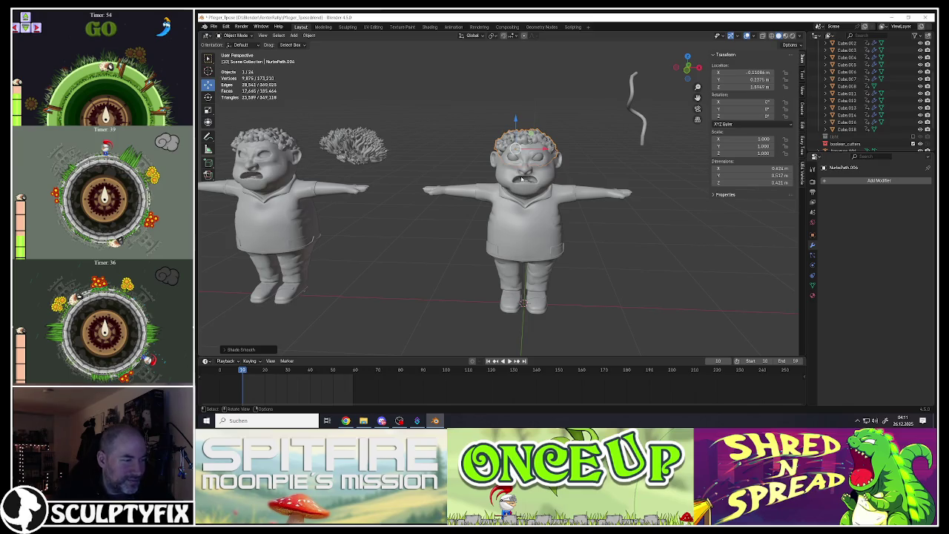
Shift the curly hair slightly sideways on the character's head.
scroll(535, 111, up, 2)
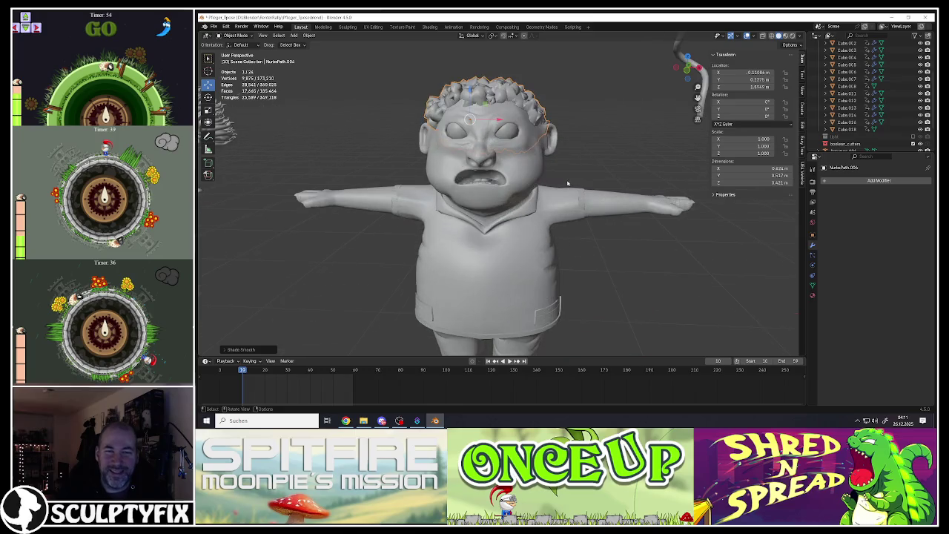
scroll(535, 97, up, 2)
scroll(535, 85, up, 1)
scroll(535, 85, up, 1)
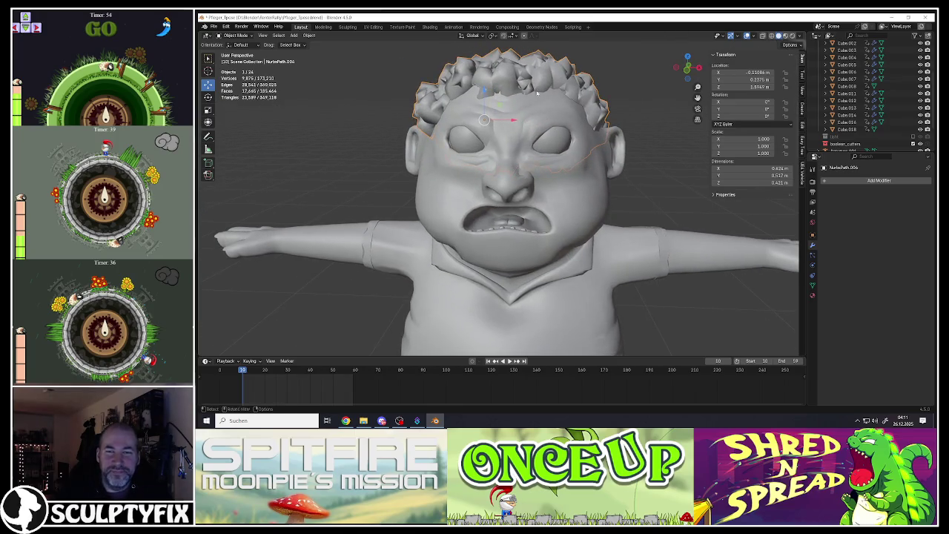
middle_drag(536, 93, 541, 104)
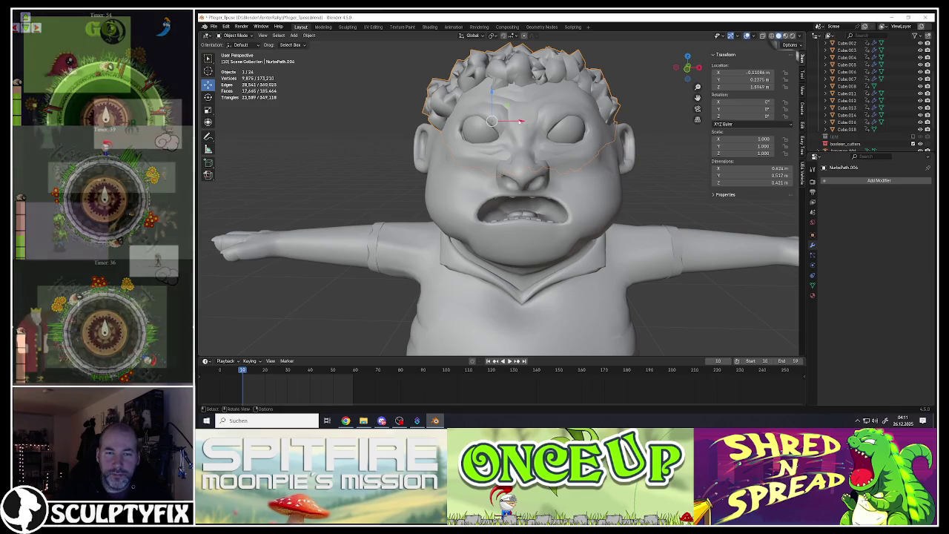
drag(520, 123, 521, 126)
mouse_move(521, 126)
middle_down()
mouse_move(608, 108)
mouse_move(585, 147)
mouse_move(726, 74)
middle_up()
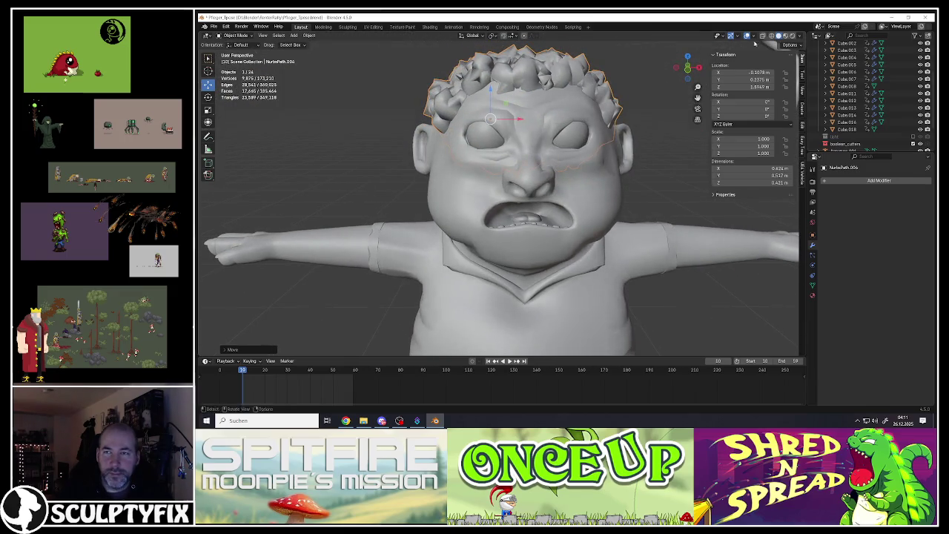
Switch to Material Preview shading and select the character's head mesh.
click(786, 36)
scroll(539, 169, down, 5)
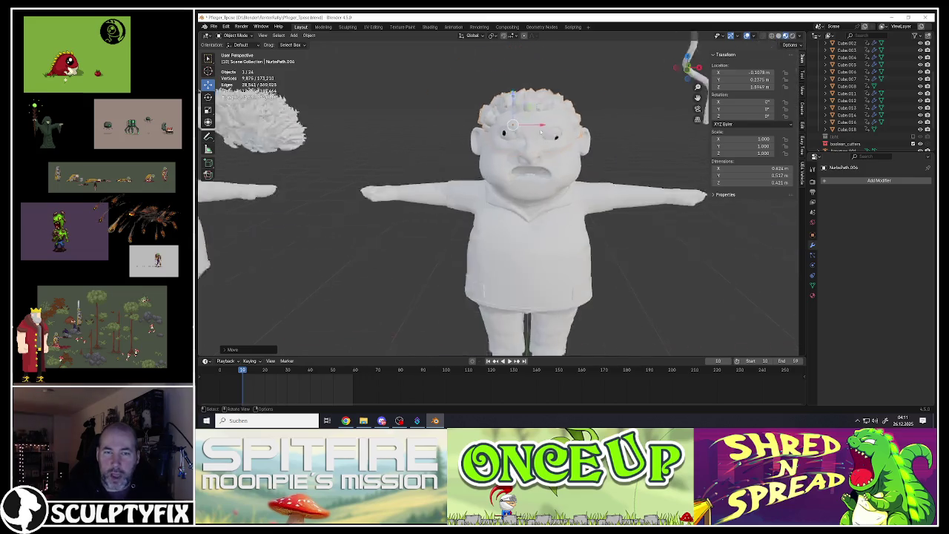
scroll(539, 168, up, 4)
scroll(543, 160, down, 5)
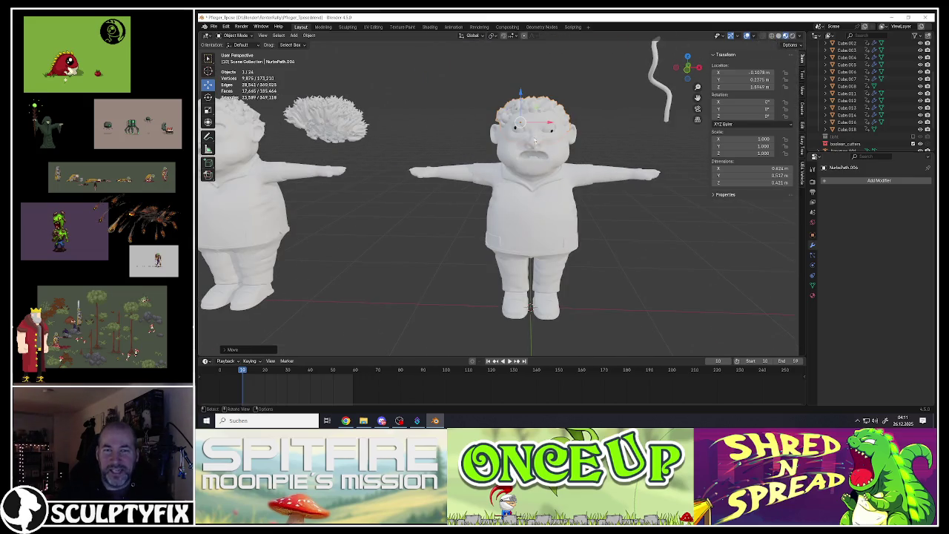
scroll(534, 143, up, 4)
scroll(527, 106, up, 2)
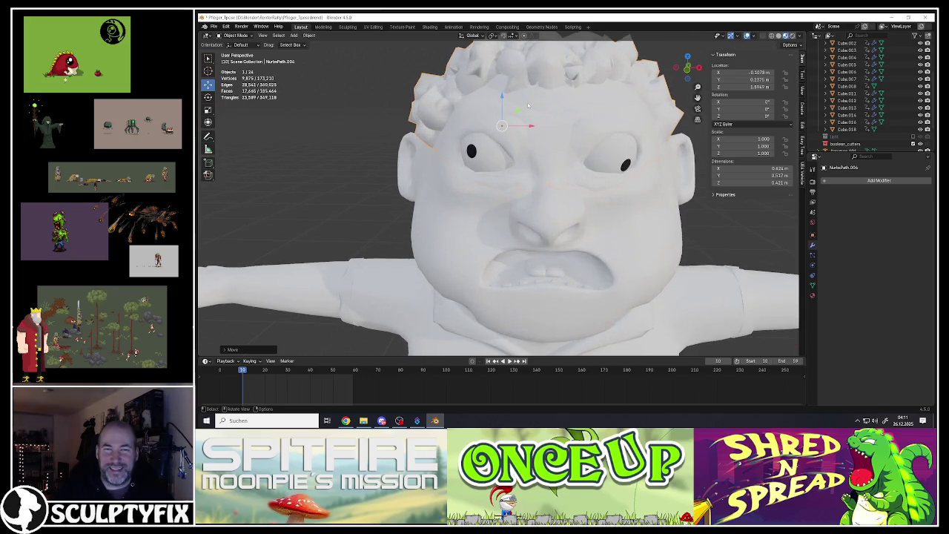
click(566, 119)
middle_drag(637, 148, 672, 169)
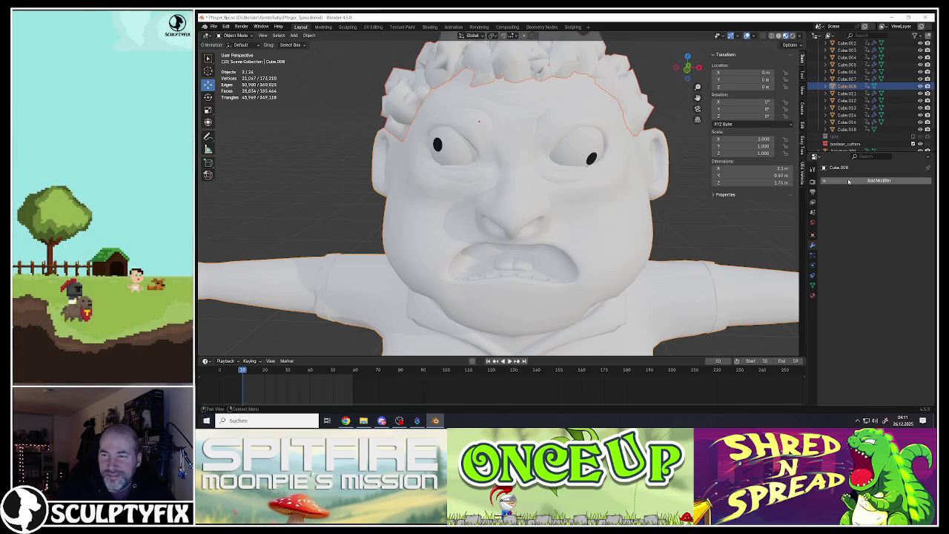
Try adding a Boolean modifier to the head, then remove it again.
click(849, 181)
click(618, 92)
click(615, 110)
click(849, 179)
mouse_move(813, 179)
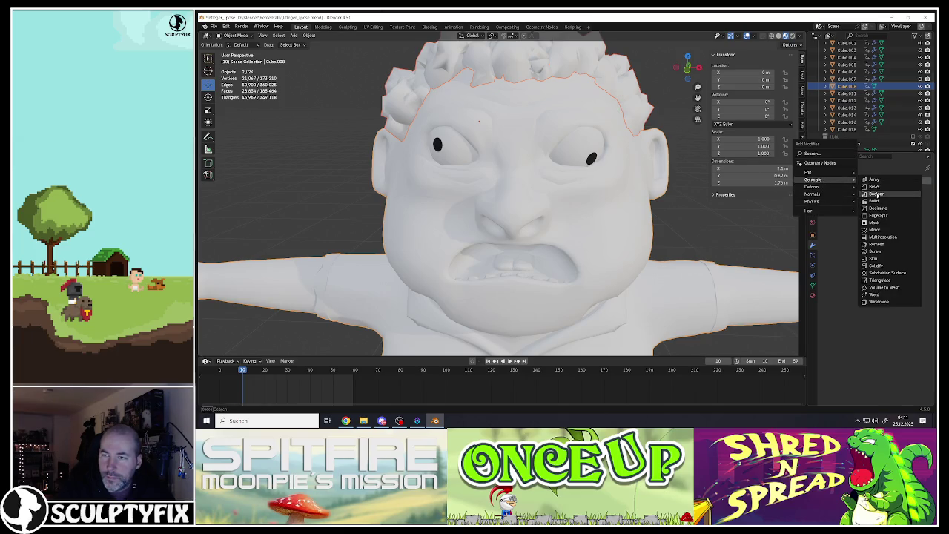
click(877, 194)
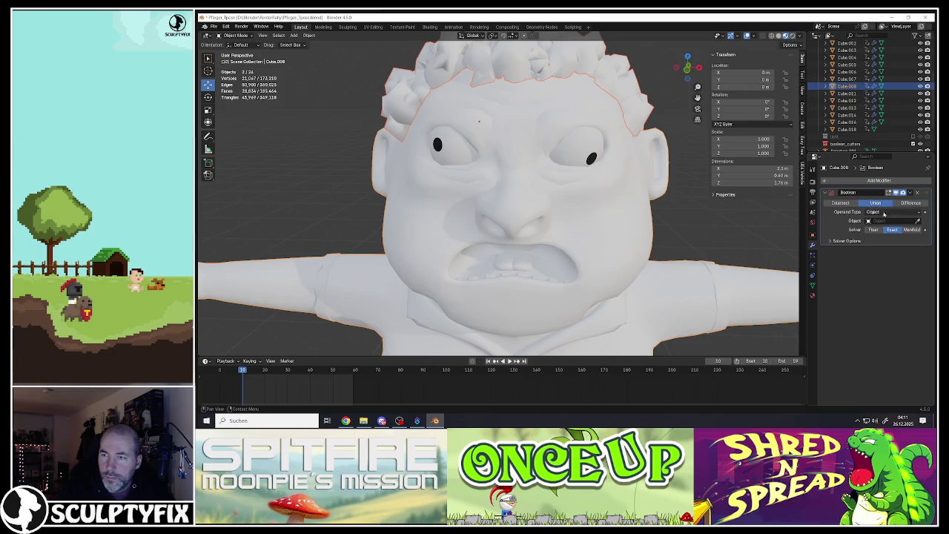
click(916, 193)
Union the hair into the head with Bool Tool, after undoing an Intersect, and apply the Boolean.
click(605, 92)
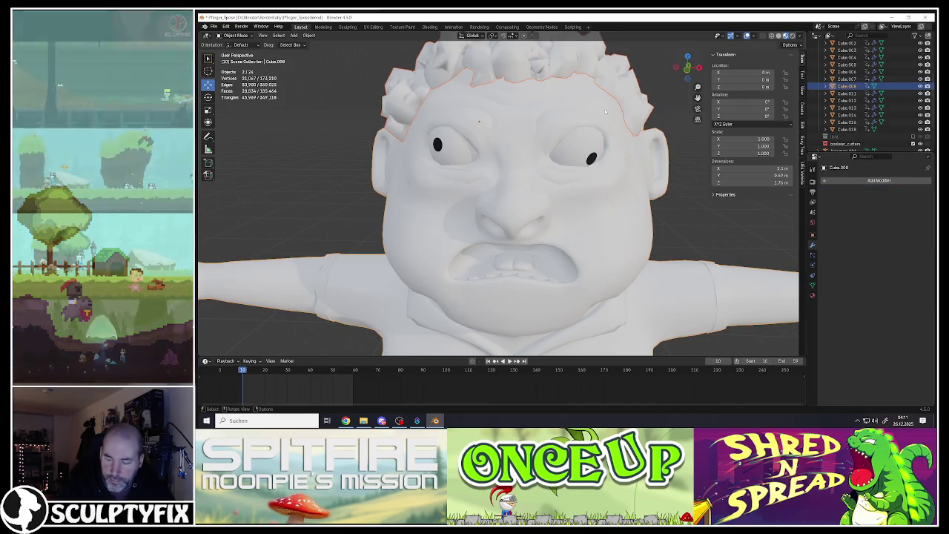
shift+click(605, 111)
key(ctrl+KP_Multiply)
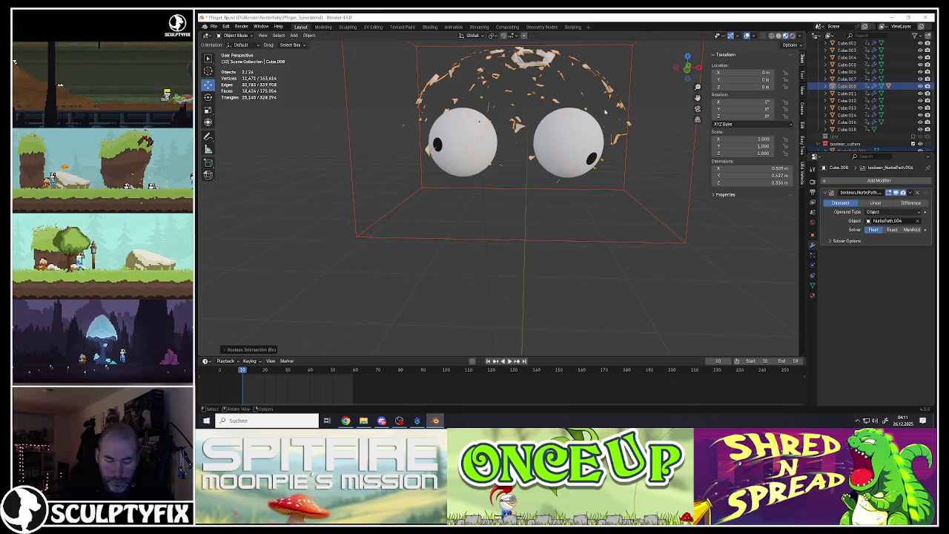
key(ctrl+z)
key(ctrl+KP_Add)
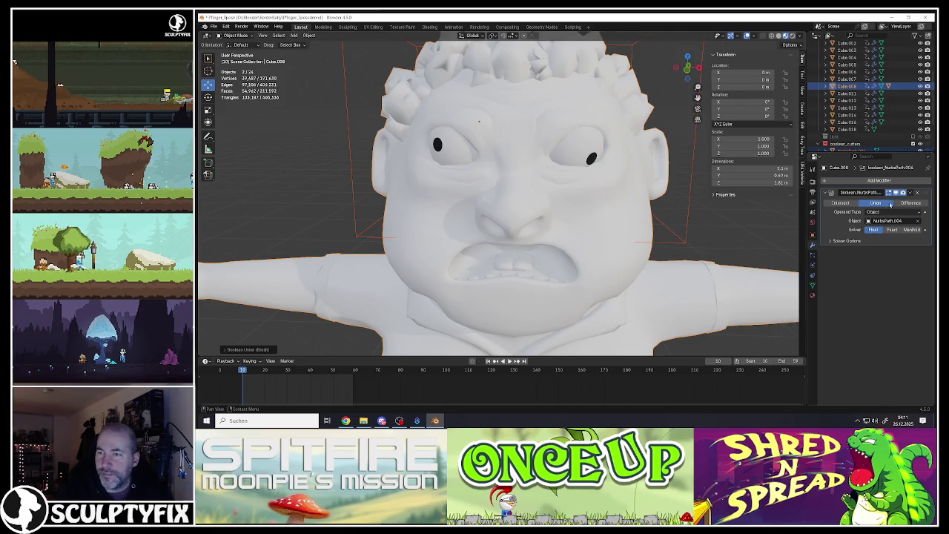
click(908, 194)
click(879, 201)
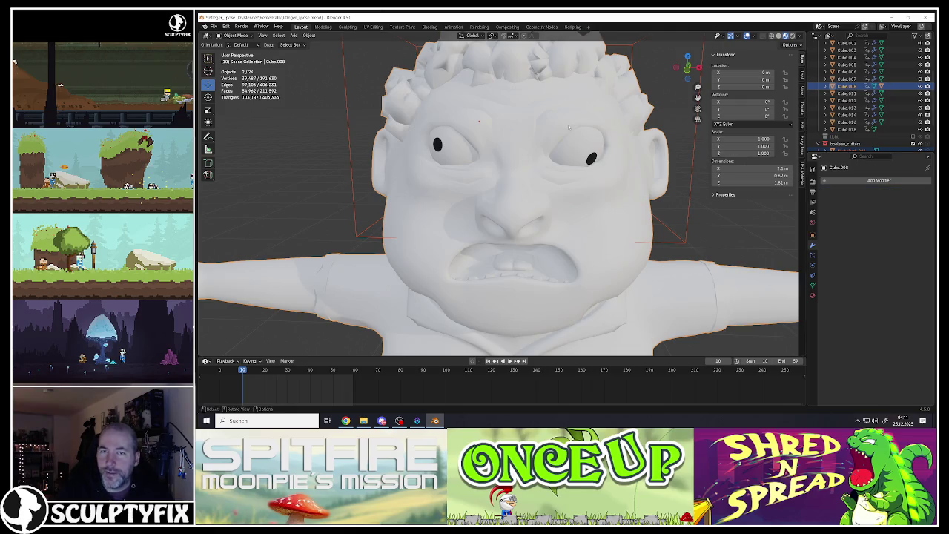
Delete the original hair curve object that is no longer needed.
scroll(567, 131, down, 8)
scroll(567, 132, up, 5)
click(599, 100)
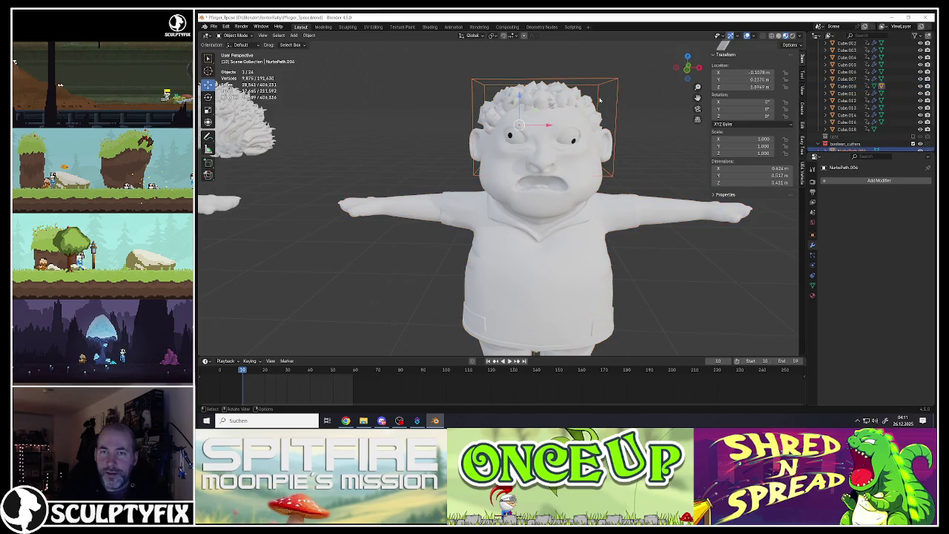
key(Delete)
Edit the combined head mesh, select the hair clump geometry, then clear the selection.
click(600, 100)
key(Tab)
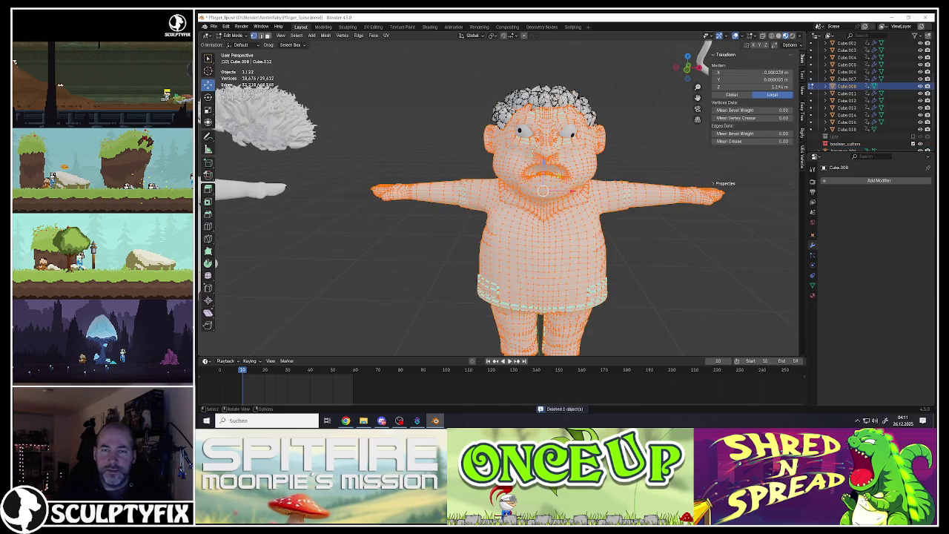
scroll(571, 121, up, 2)
key(l)
middle_drag(558, 106, 538, 94)
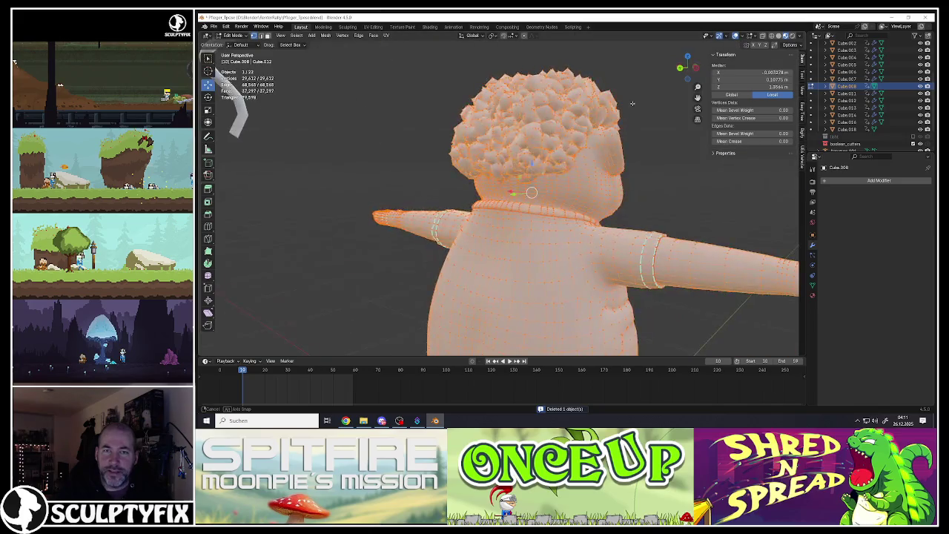
scroll(538, 94, up, 3)
scroll(538, 94, up, 4)
key(alt+a)
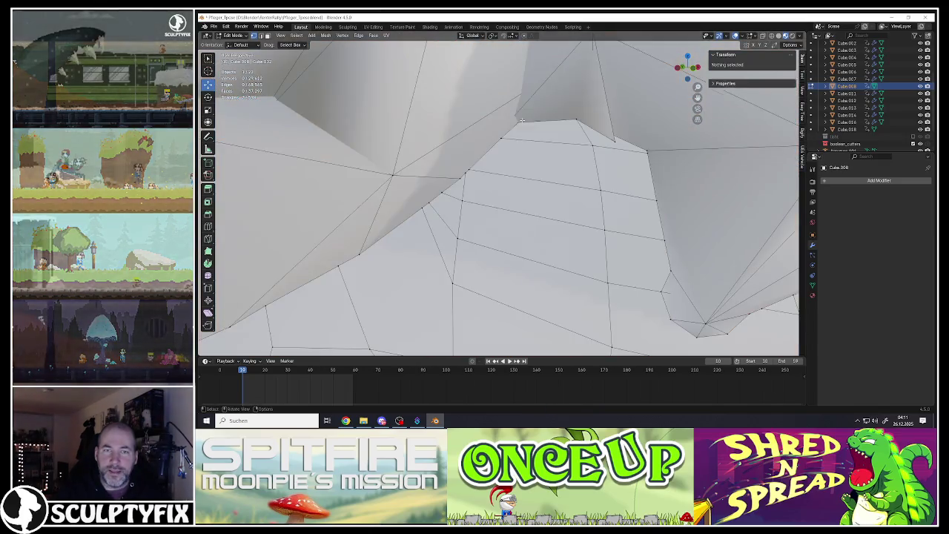
mouse_move(538, 94)
middle_down()
mouse_move(554, 66)
mouse_move(528, 117)
mouse_move(556, 107)
middle_up()
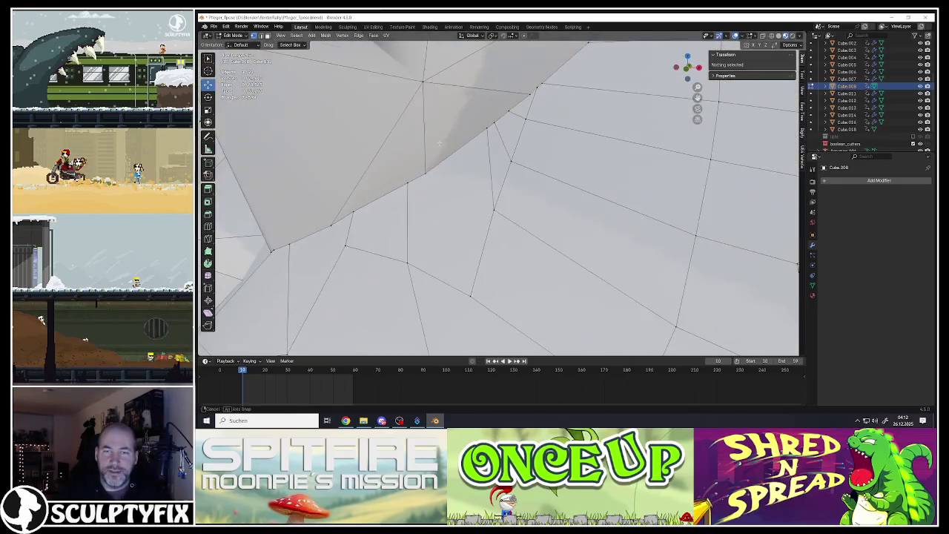
scroll(556, 107, down, 3)
scroll(556, 107, down, 3)
scroll(584, 118, up, 2)
Pick individual hair vertices and orbit around them to inspect the shattered geometry.
click(583, 119)
scroll(583, 118, down, 3)
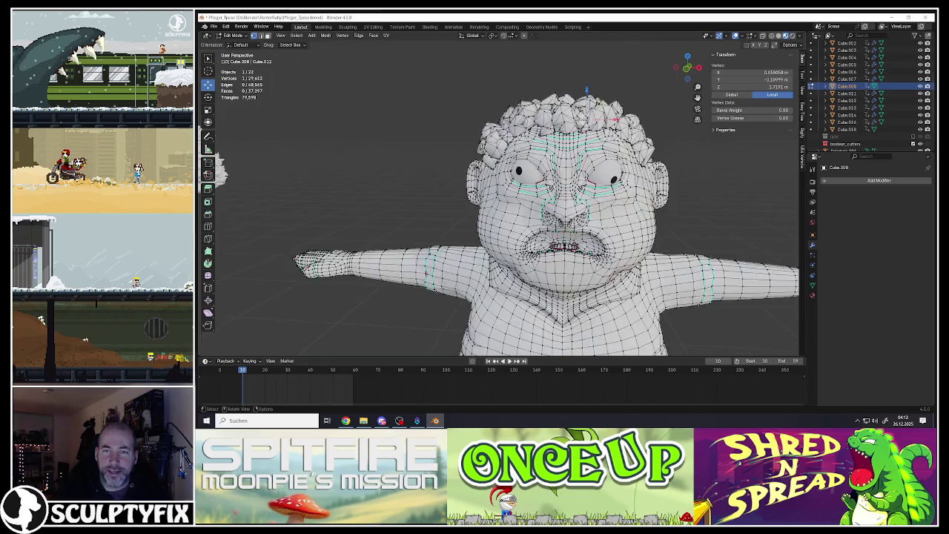
scroll(584, 118, up, 4)
middle_drag(583, 119, 519, 104)
click(571, 149)
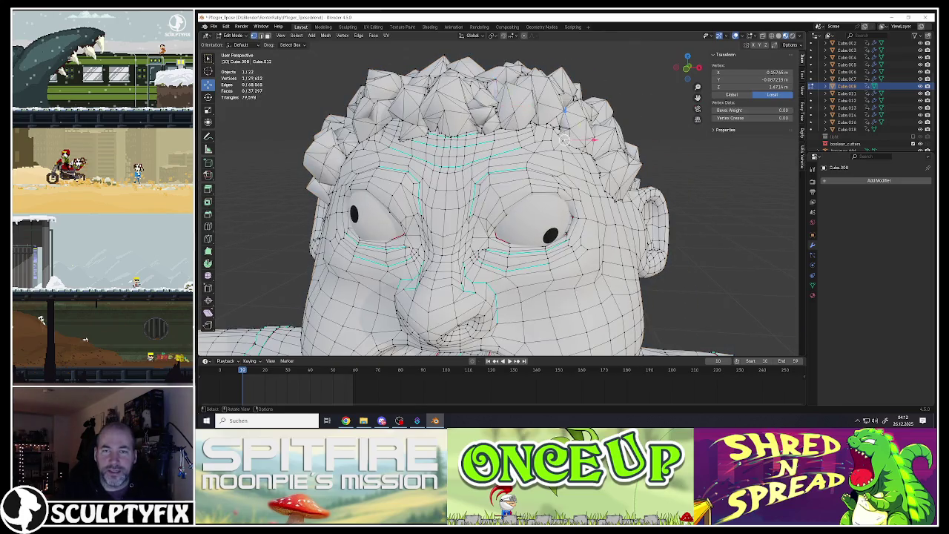
scroll(571, 148, up, 6)
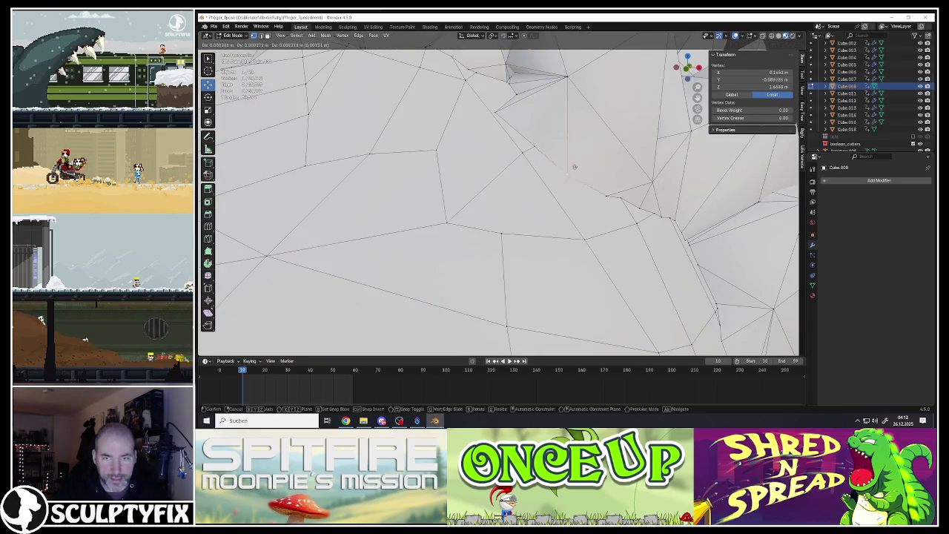
mouse_move(563, 179)
middle_down()
mouse_move(511, 169)
mouse_move(546, 188)
middle_up()
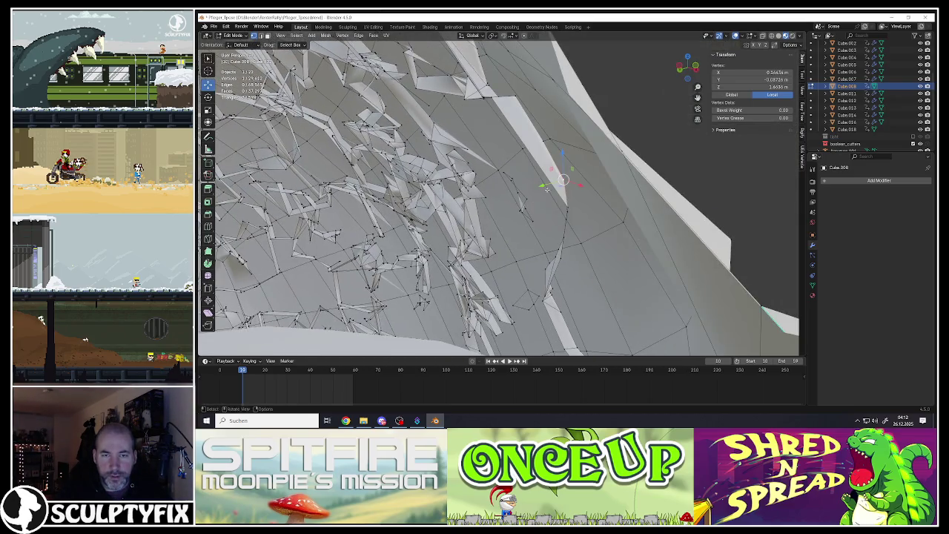
Select the loose hair pieces connected to chosen vertices with Ctrl+L, then deselect everything.
key(ctrl+l)
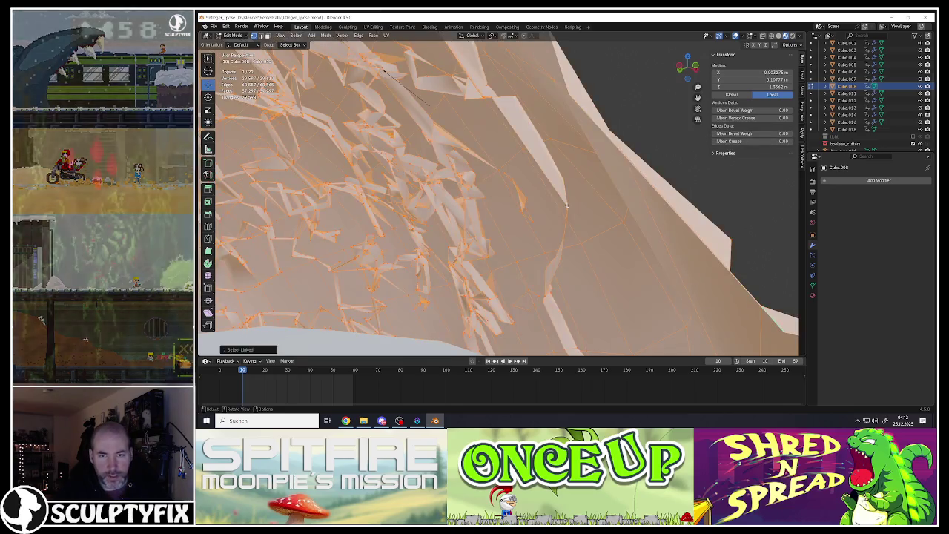
click(492, 181)
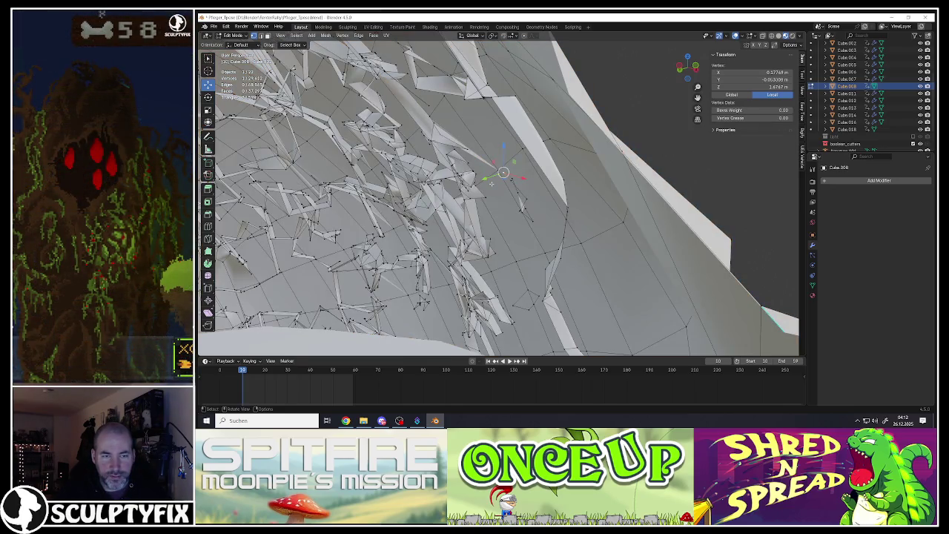
key(ctrl+l)
mouse_move(490, 182)
middle_down()
mouse_move(562, 258)
mouse_move(510, 171)
mouse_move(510, 126)
middle_up()
scroll(510, 171, down, 5)
scroll(510, 121, up, 4)
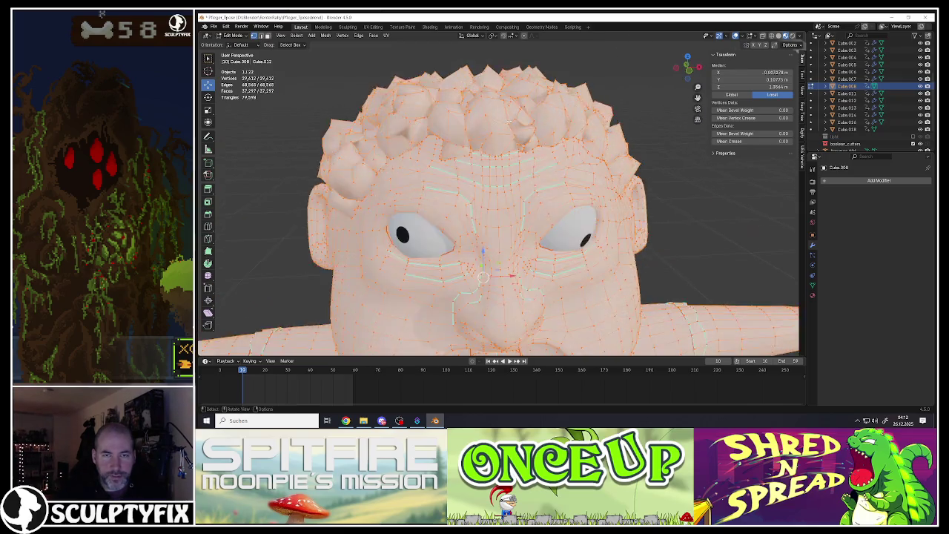
scroll(509, 120, up, 3)
key(alt+a)
Pick a single hair vertex, toggle Edit Mode off and on, and zoom in on the face.
click(471, 146)
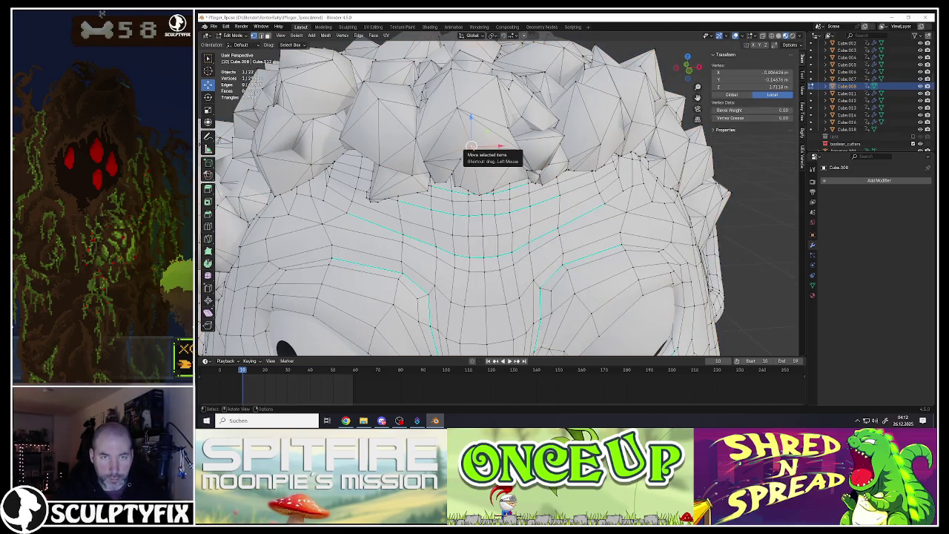
key(Tab)
scroll(471, 146, down, 3)
scroll(495, 120, up, 3)
key(Tab)
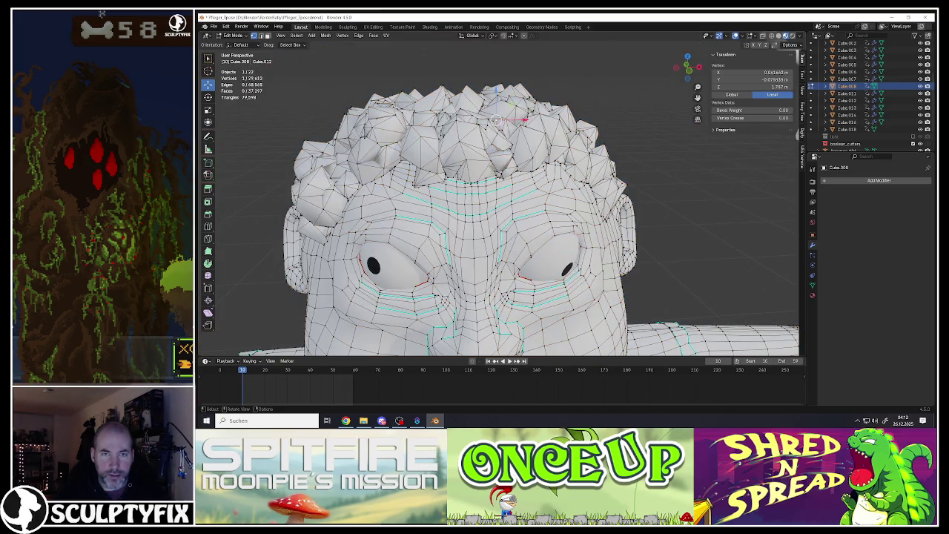
scroll(505, 118, up, 2)
scroll(502, 117, up, 3)
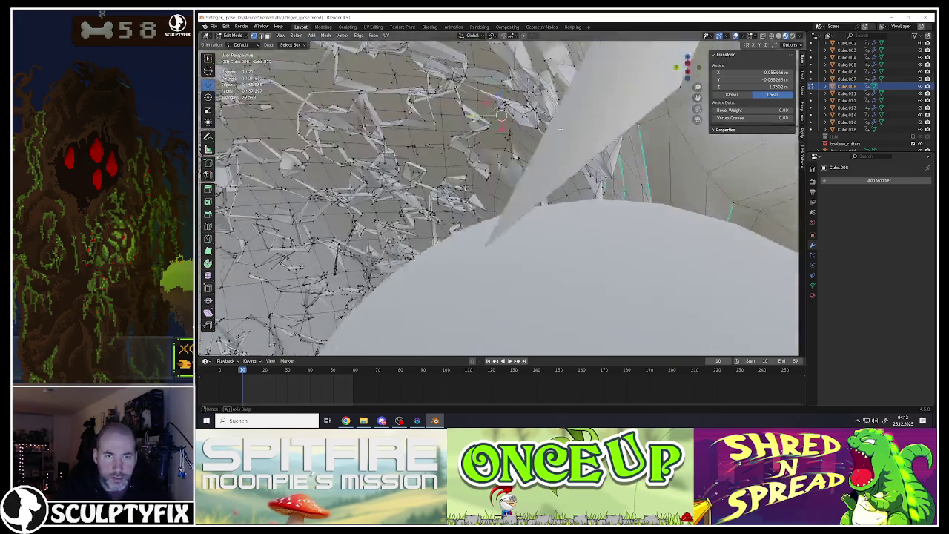
scroll(501, 115, up, 2)
scroll(501, 114, up, 2)
scroll(527, 126, up, 1)
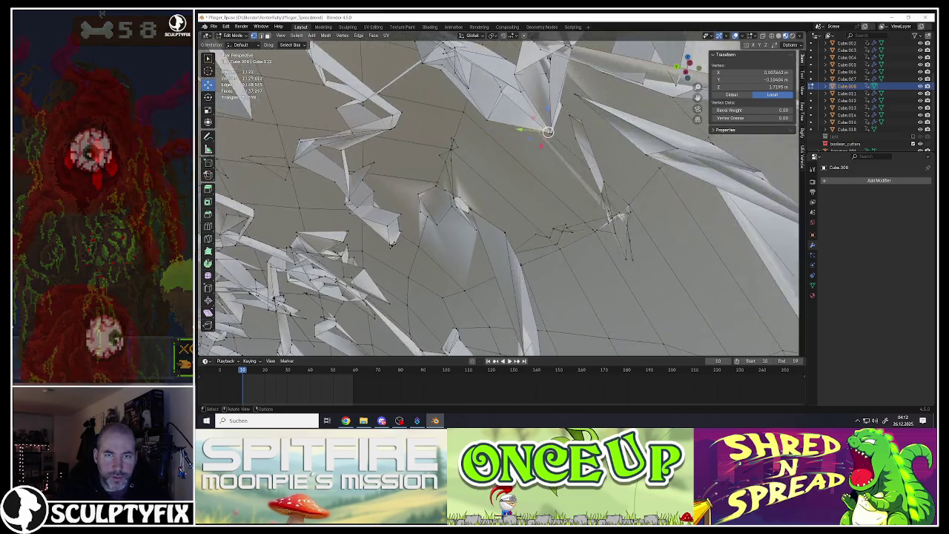
scroll(551, 137, up, 2)
Orbit around the hair spikes, select all then deselect, and return to Object Mode.
mouse_move(551, 136)
middle_down()
mouse_move(573, 156)
mouse_move(468, 221)
middle_up()
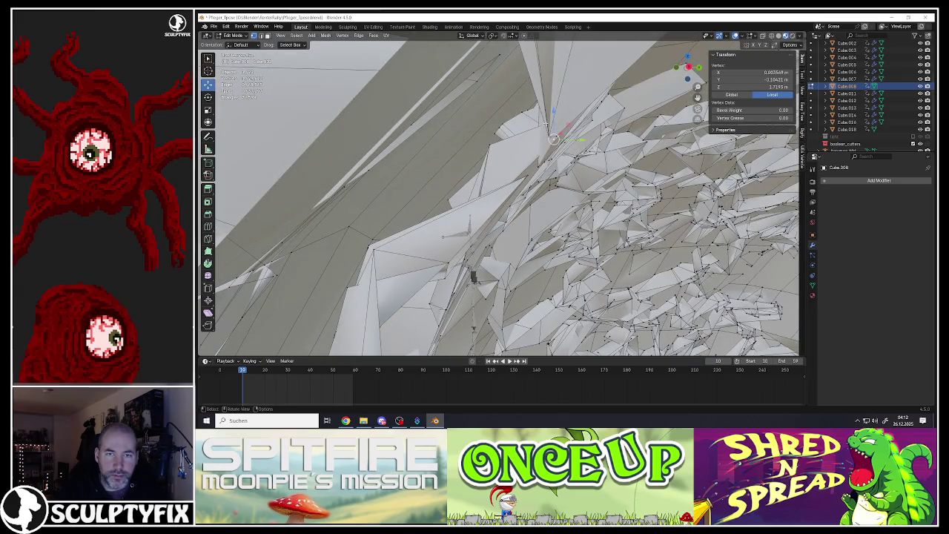
middle_drag(545, 124, 509, 116)
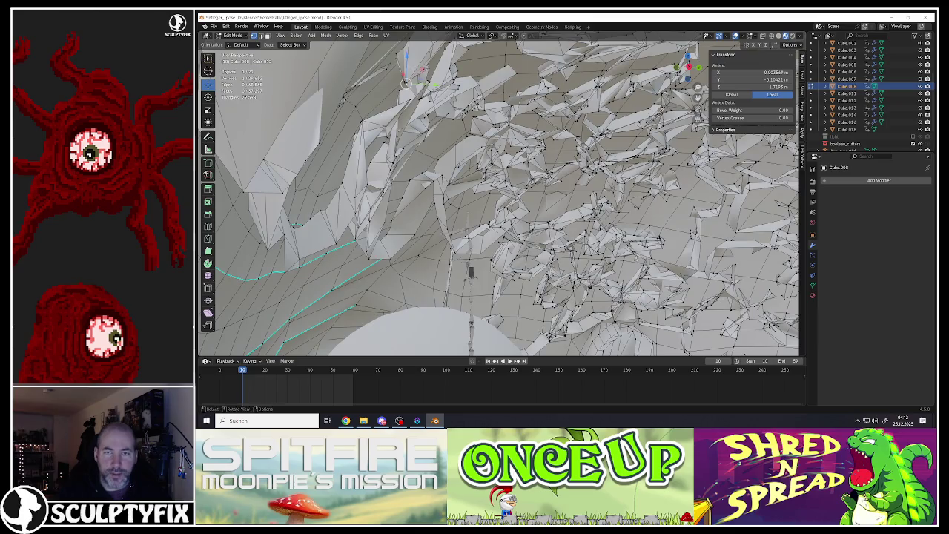
key(a)
key(alt+a)
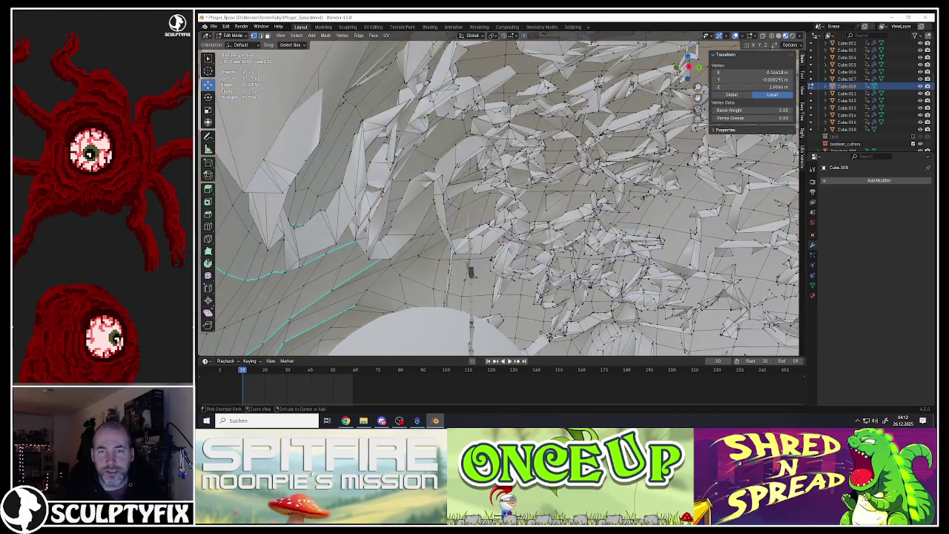
key(Tab)
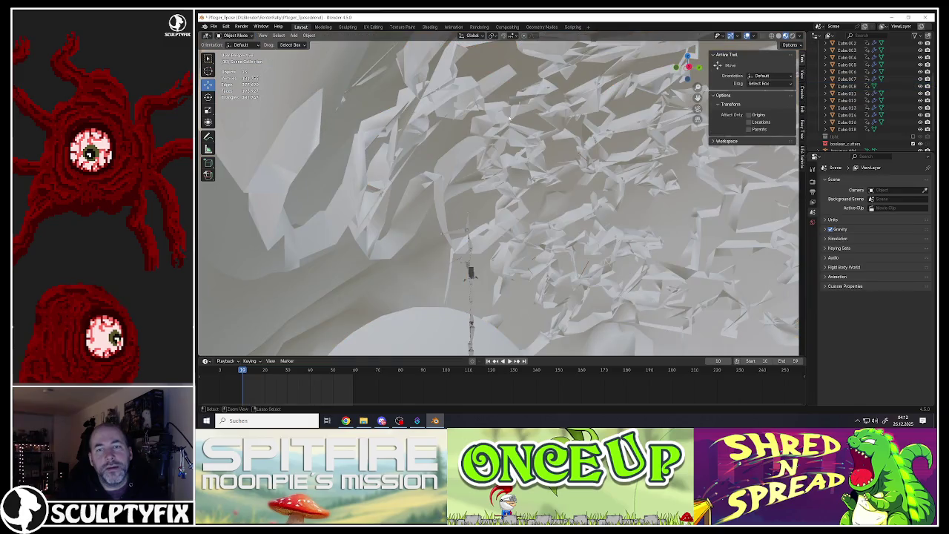
Zoom out and unhide the hidden objects around the head.
scroll(535, 143, up, 5)
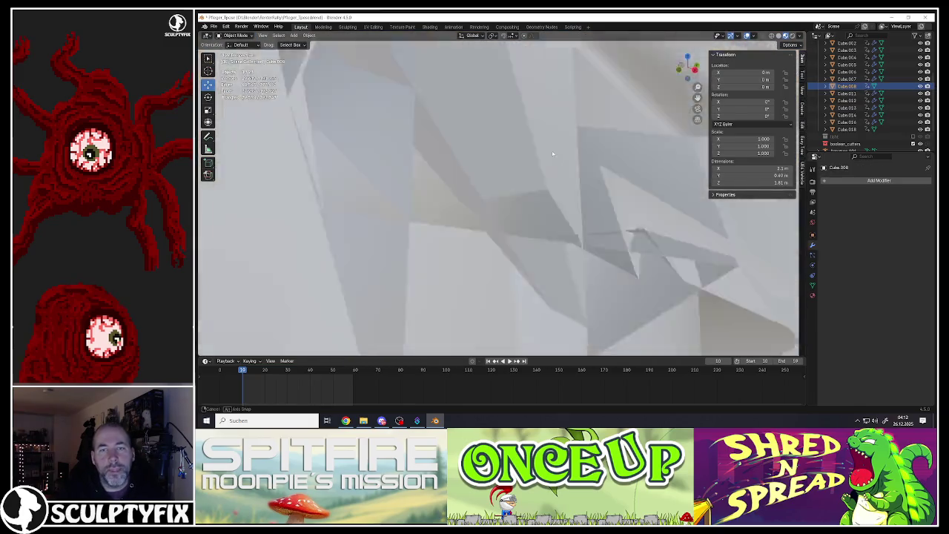
scroll(552, 144, down, 3)
scroll(548, 140, down, 3)
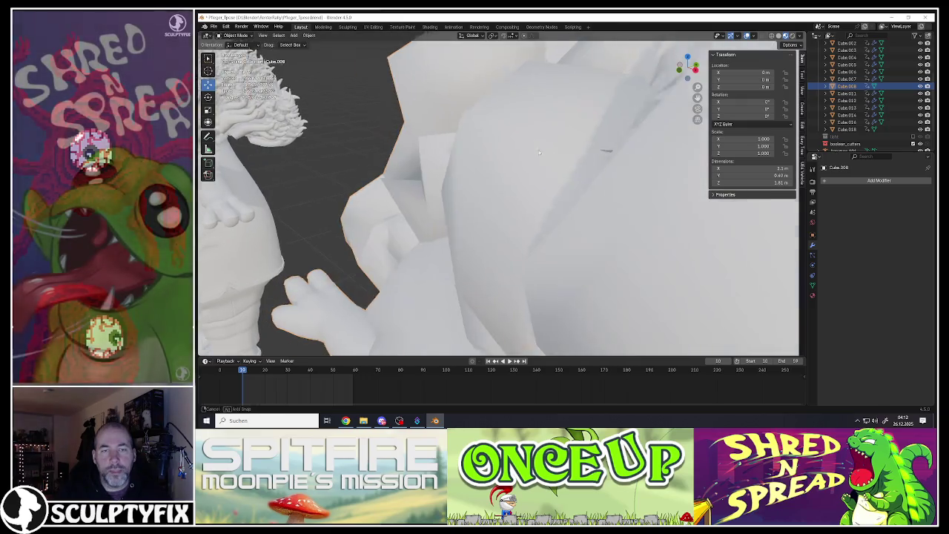
scroll(538, 150, down, 3)
scroll(565, 159, down, 2)
scroll(565, 159, down, 2)
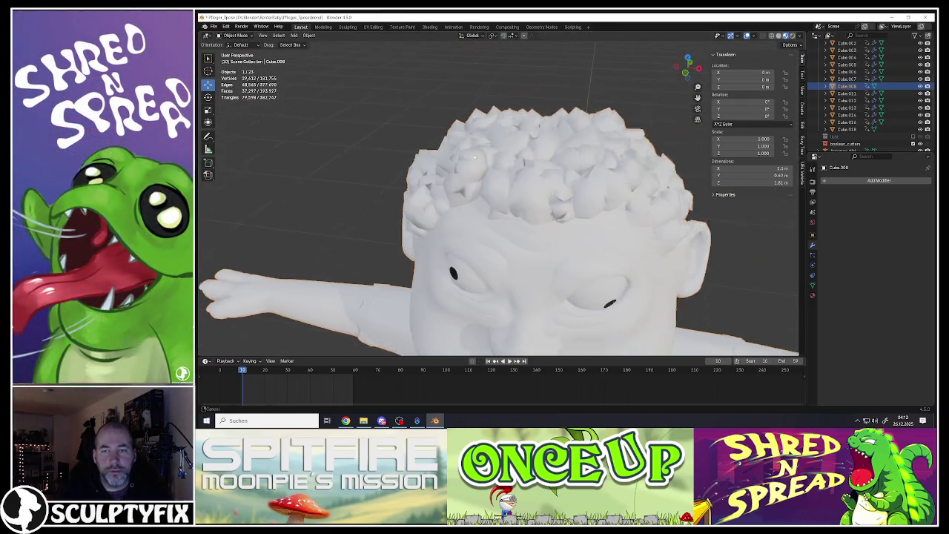
scroll(533, 152, down, 3)
scroll(501, 146, down, 2)
key(alt+h)
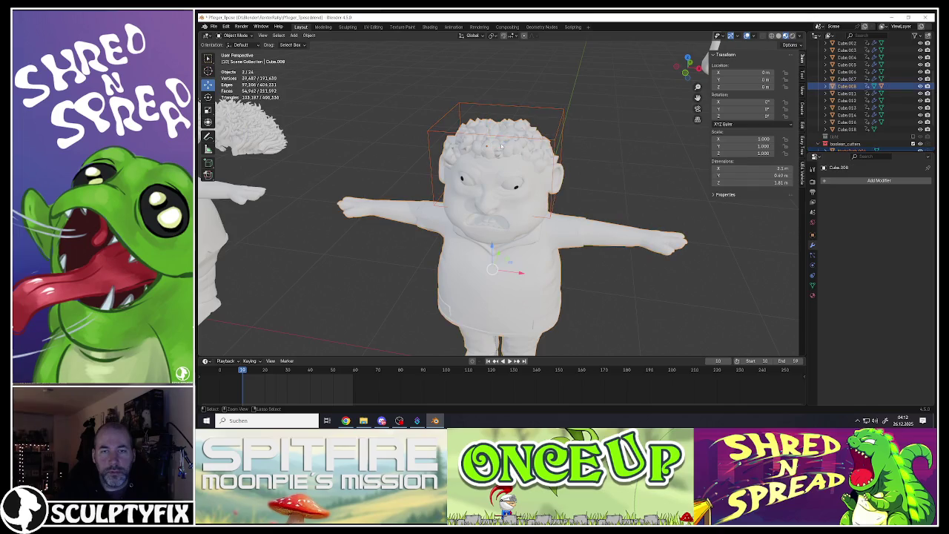
Select the curly hair, then the head as active, and add a Boolean Difference with Ctrl+Minus.
click(512, 146)
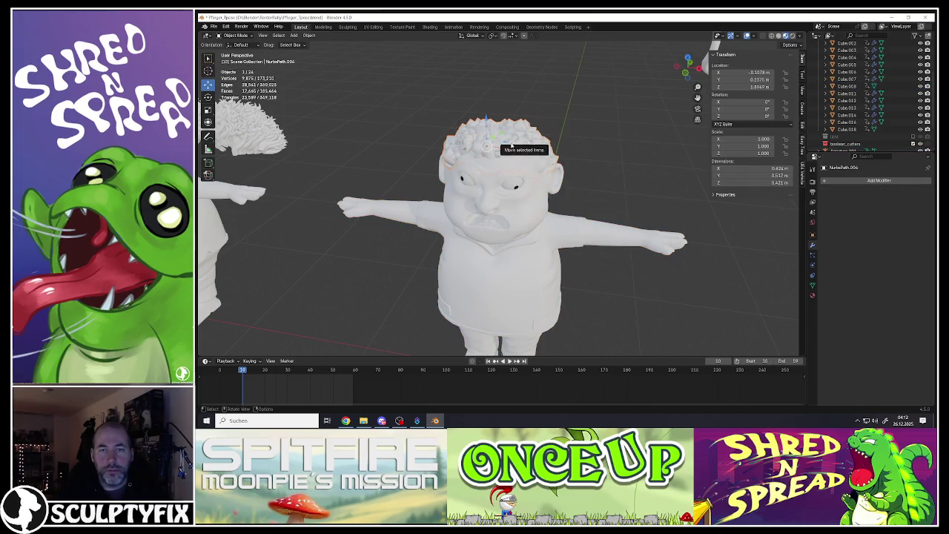
scroll(513, 146, up, 4)
mouse_move(531, 176)
middle_down()
mouse_move(522, 169)
mouse_move(534, 163)
middle_up()
shift+click(535, 161)
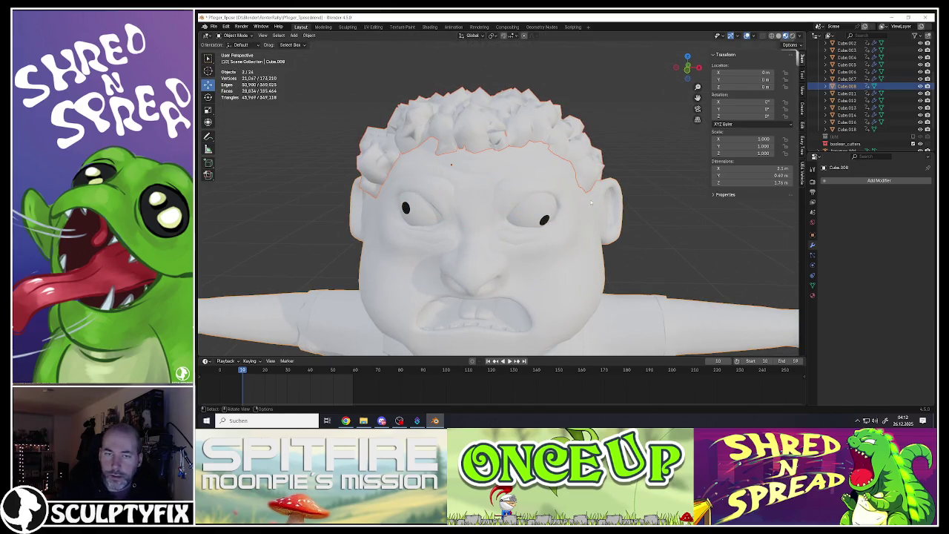
key(ctrl+minus)
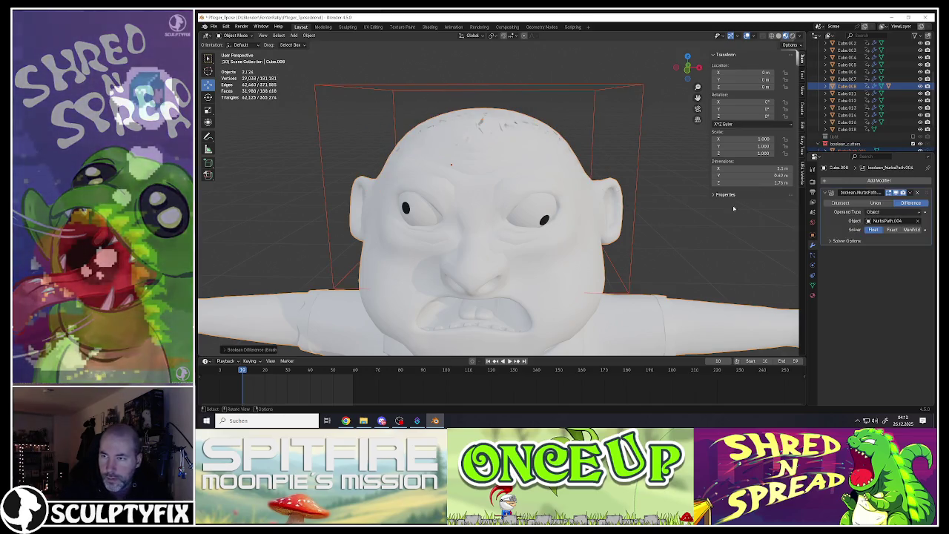
Set the Boolean operation to Union after briefly trying Intersect.
click(874, 203)
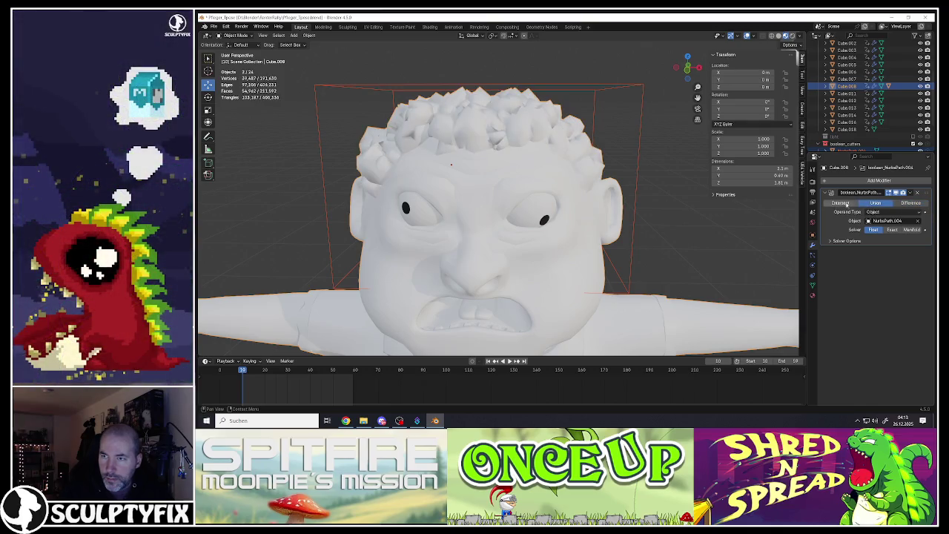
click(840, 203)
click(875, 203)
Try the Exact solver, go back to Float, and set Overlap Threshold to 0.000002 m.
click(892, 229)
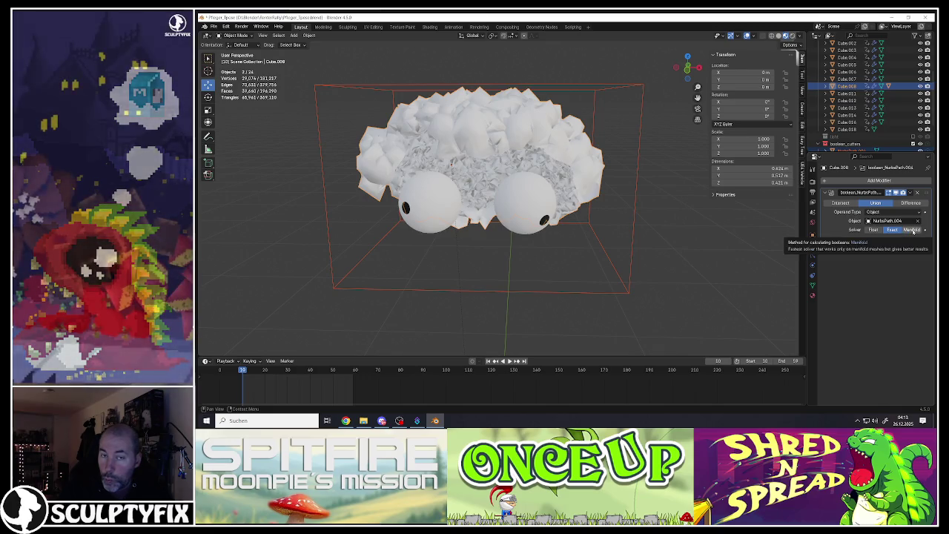
click(829, 242)
click(873, 230)
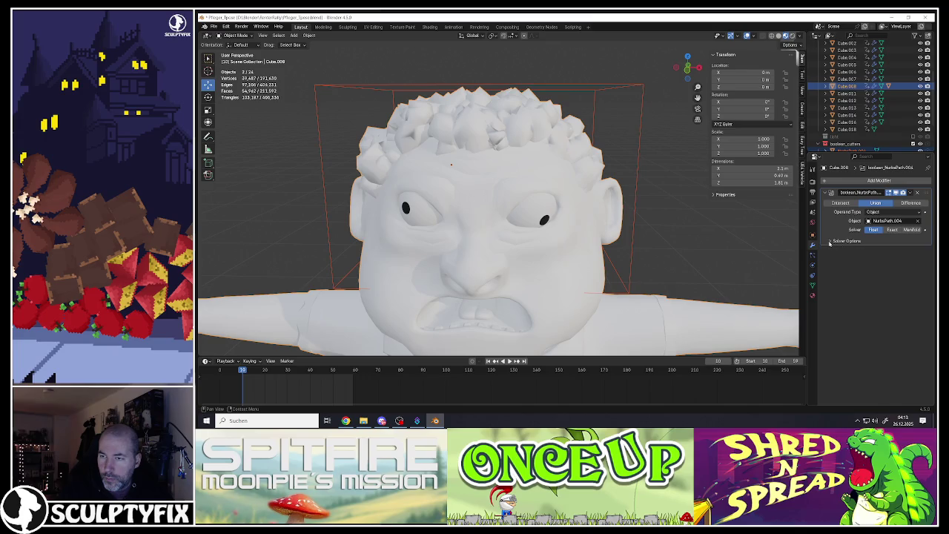
click(893, 251)
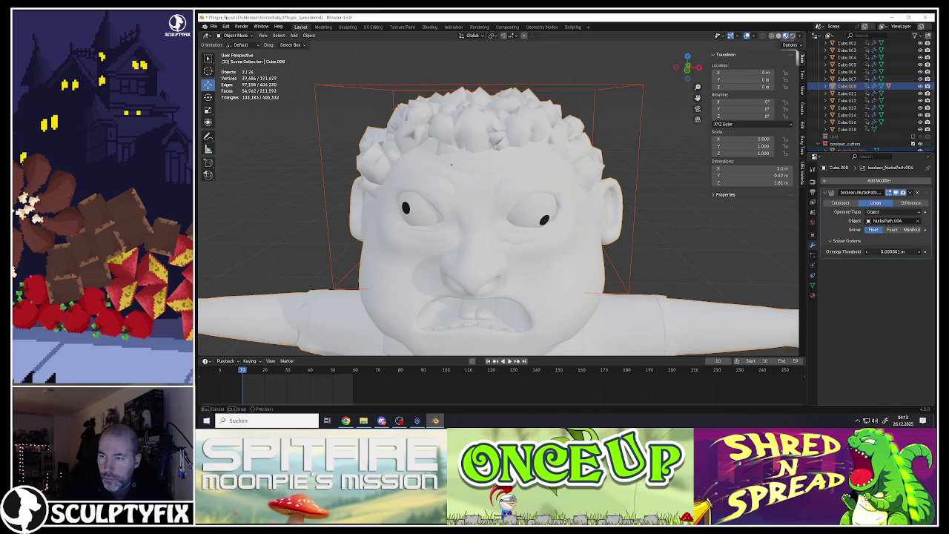
mouse_move(892, 250)
mouse_down()
mouse_move(879, 251)
mouse_move(912, 251)
mouse_up()
click(880, 251)
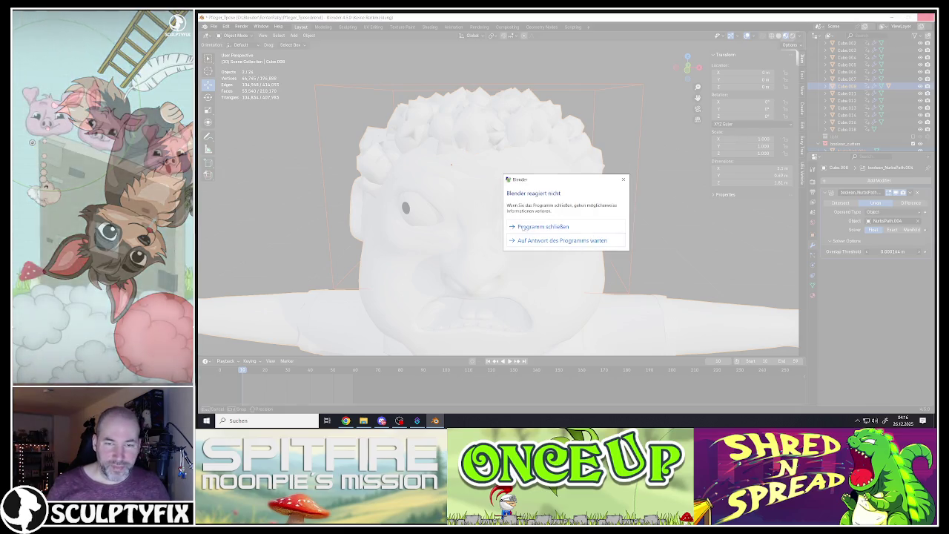
Force-close Blender after it hangs on the Overlap Threshold change.
click(529, 228)
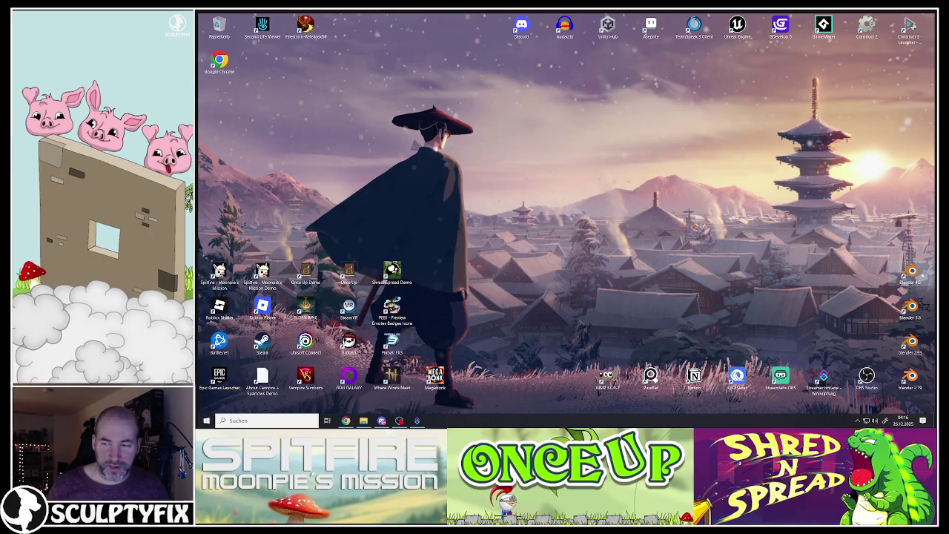
Relaunch Blender and reopen Pfleger_Tpose.blend.
double_click(911, 272)
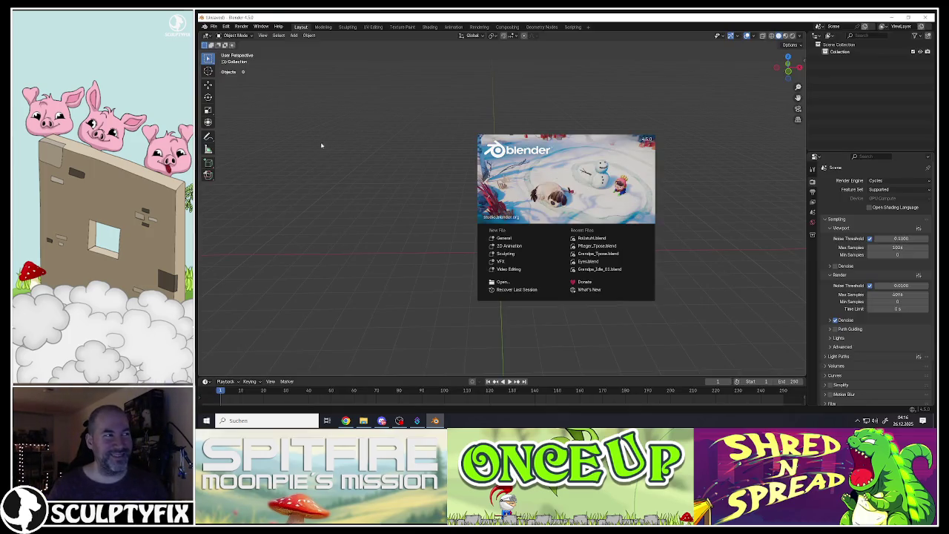
click(219, 36)
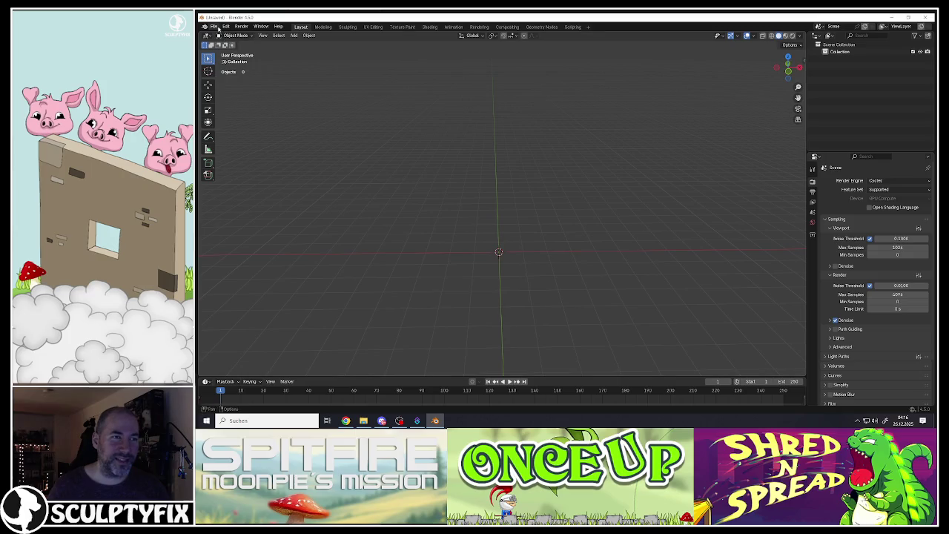
click(217, 28)
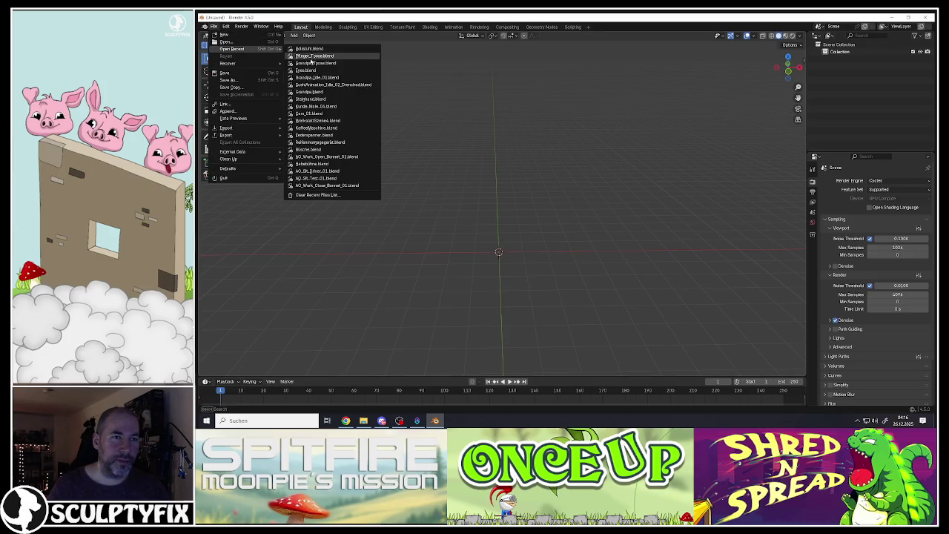
click(225, 42)
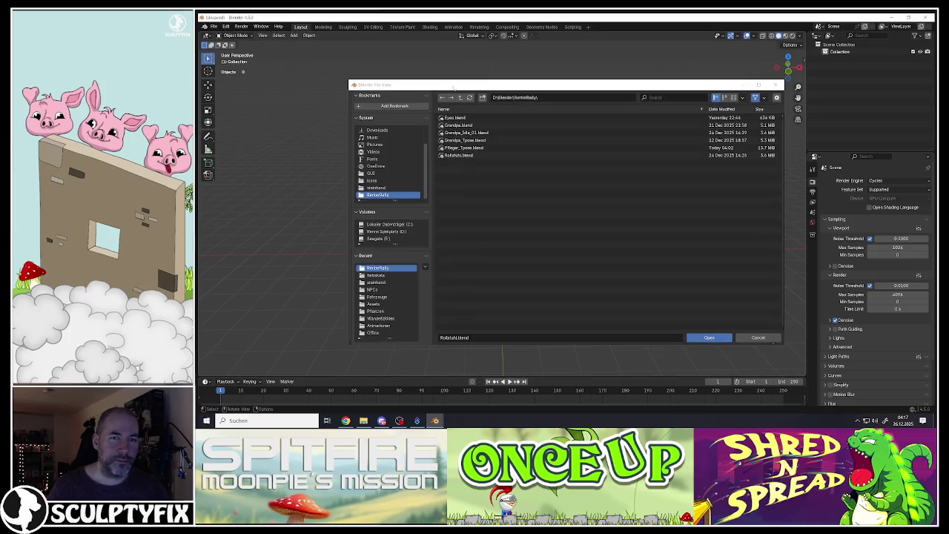
click(459, 148)
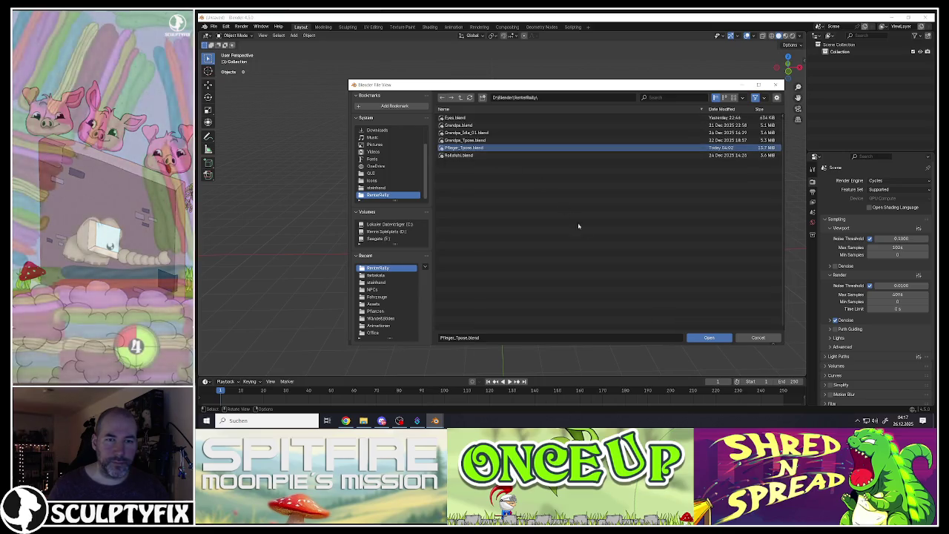
key(Return)
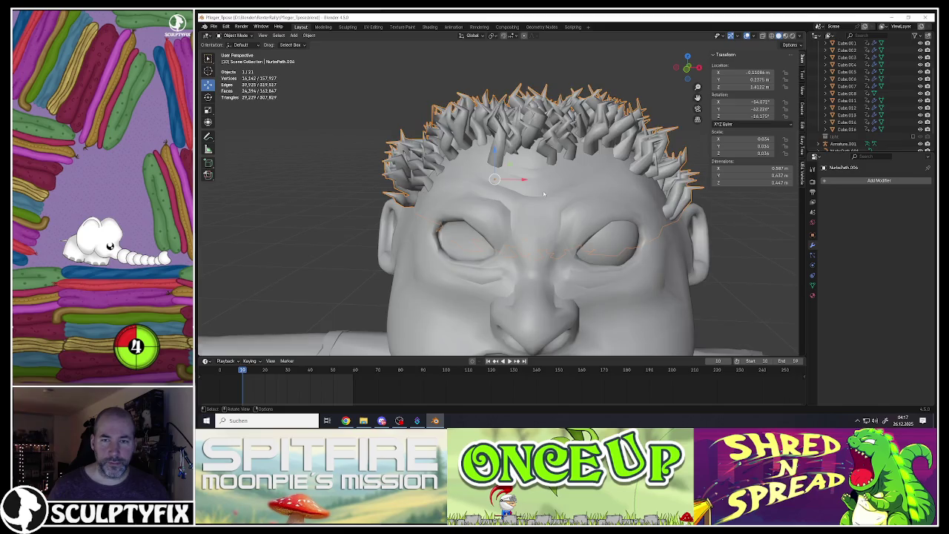
scroll(543, 195, down, 5)
scroll(545, 189, up, 4)
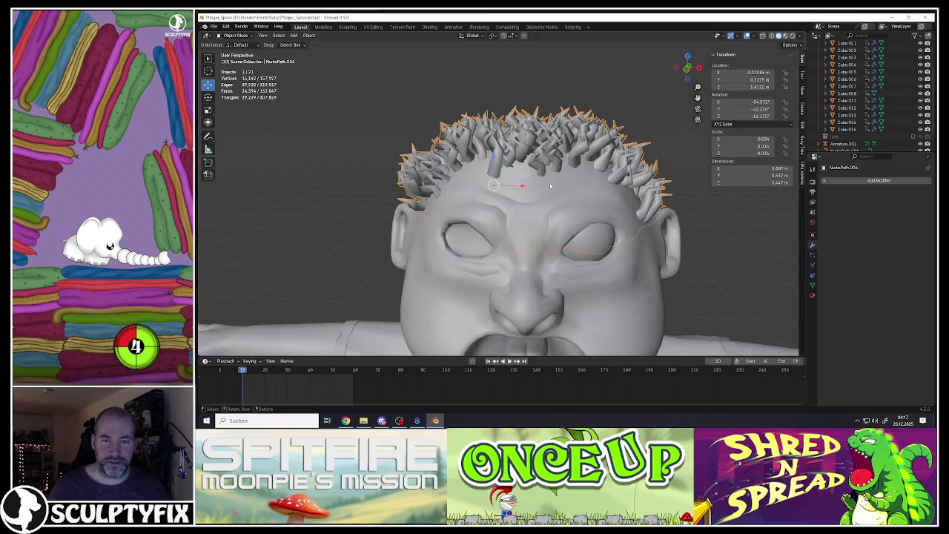
middle_drag(509, 153, 523, 148)
key(Tab)
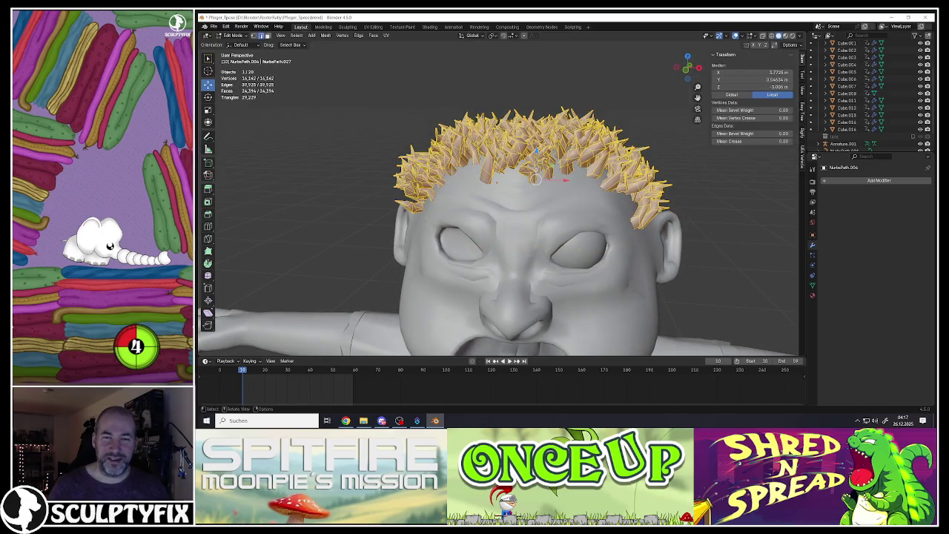
key(Tab)
scroll(543, 185, down, 4)
scroll(544, 183, up, 4)
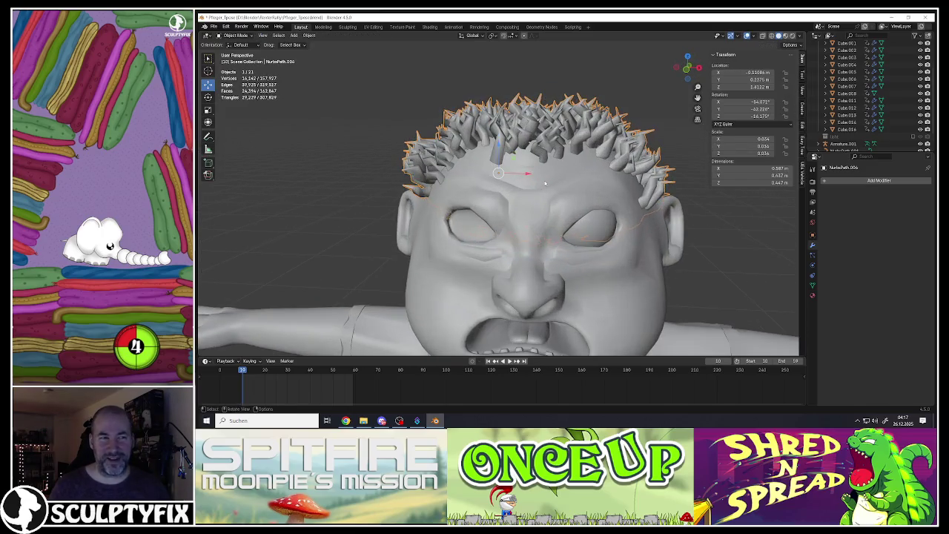
scroll(545, 176, down, 4)
mouse_move(545, 176)
middle_down()
mouse_move(482, 184)
mouse_move(536, 169)
middle_up()
scroll(536, 168, up, 4)
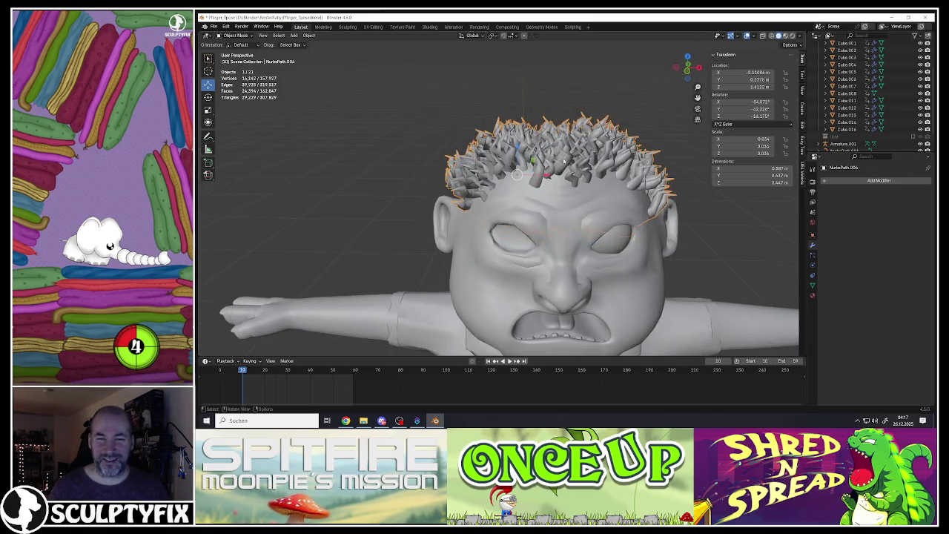
scroll(537, 168, up, 3)
right_click(808, 191)
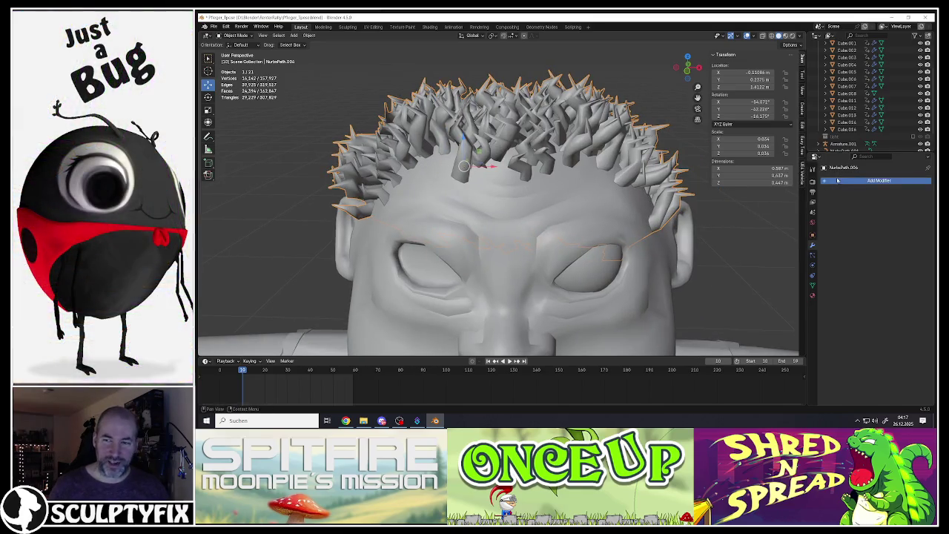
click(839, 181)
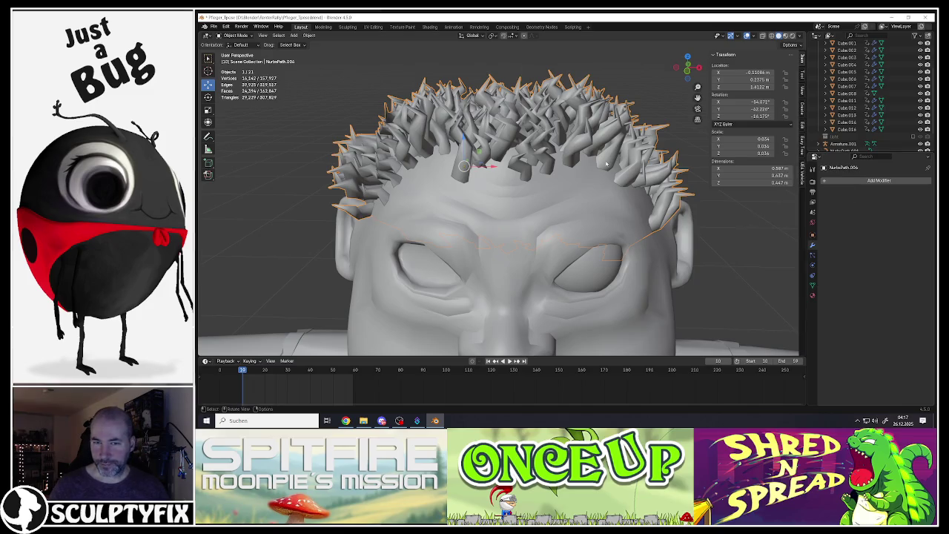
key(Tab)
mouse_move(607, 164)
middle_down()
mouse_move(596, 144)
mouse_move(586, 178)
mouse_move(570, 148)
middle_up()
key(Tab)
Select the coral-like hair copy beside the character and look over it in Edit Mode.
scroll(570, 178, down, 5)
click(384, 152)
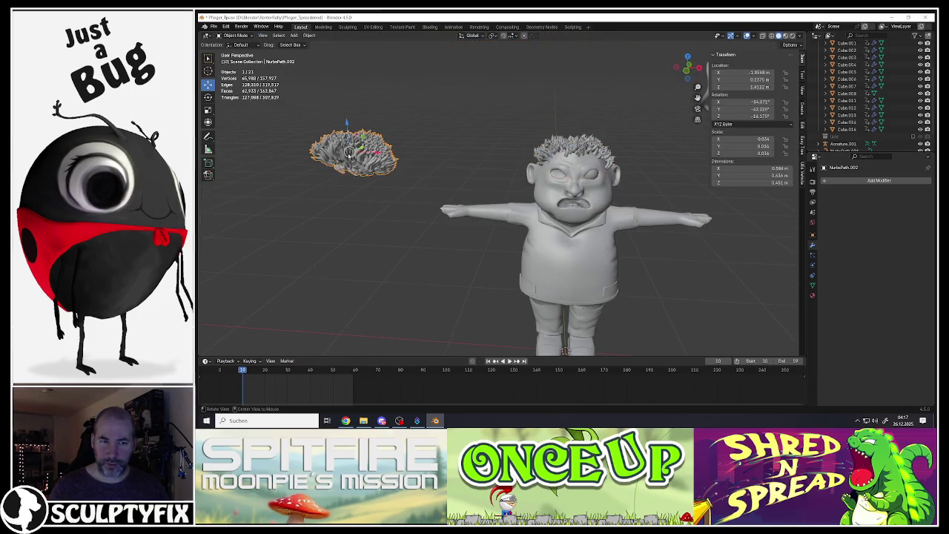
key(Tab)
scroll(357, 149, up, 4)
scroll(356, 149, up, 2)
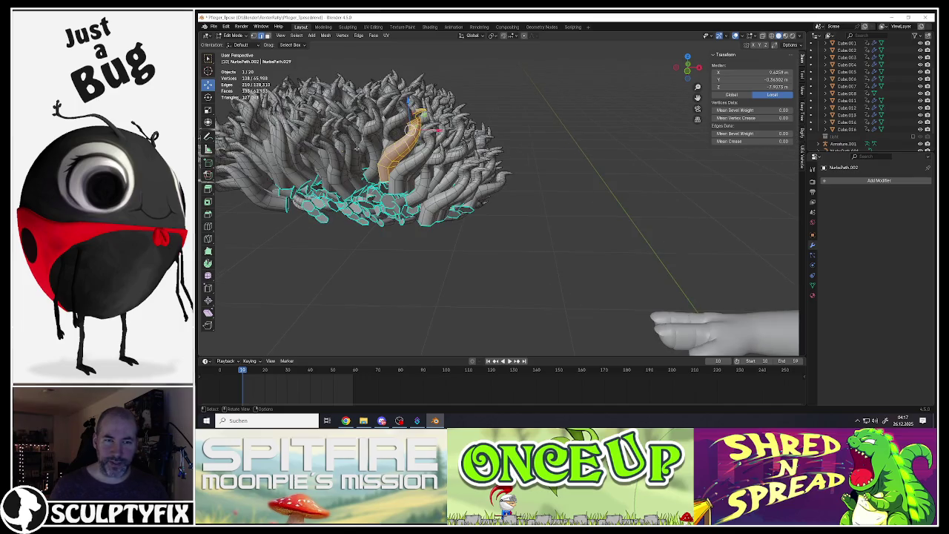
shift+middle_drag(356, 148, 488, 176)
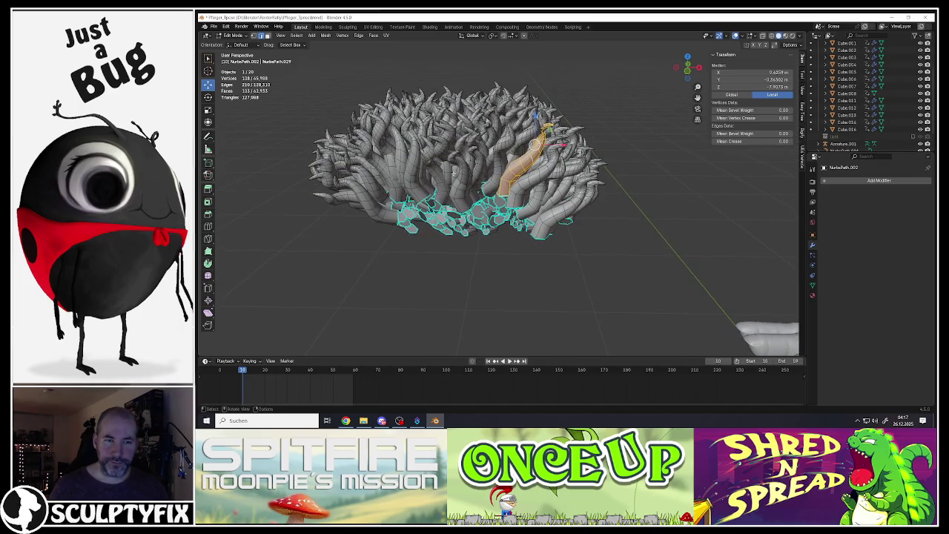
scroll(453, 172, down, 3)
scroll(518, 182, down, 4)
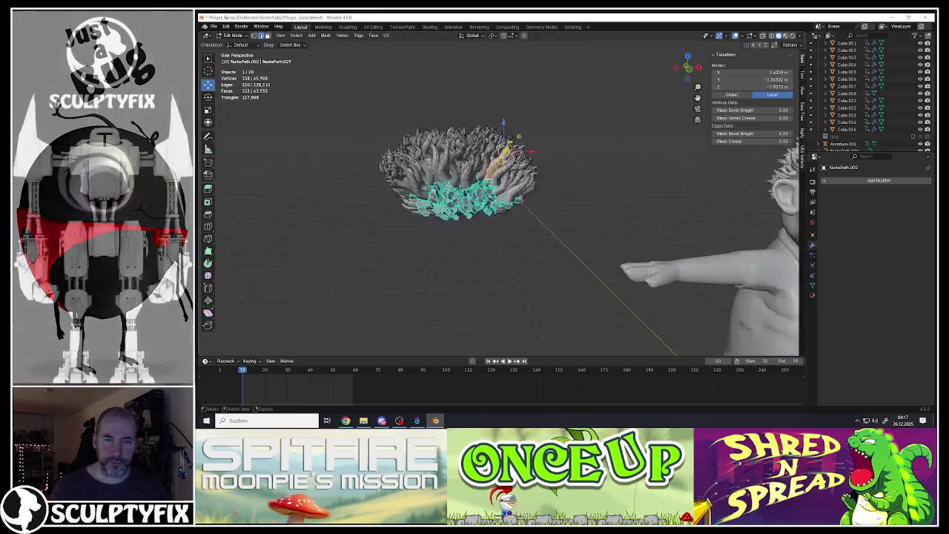
key(Tab)
Move the hair object onto the head and bring up the Add Modifier list.
shift+middle_drag(592, 189, 452, 186)
scroll(519, 171, up, 3)
key(g)
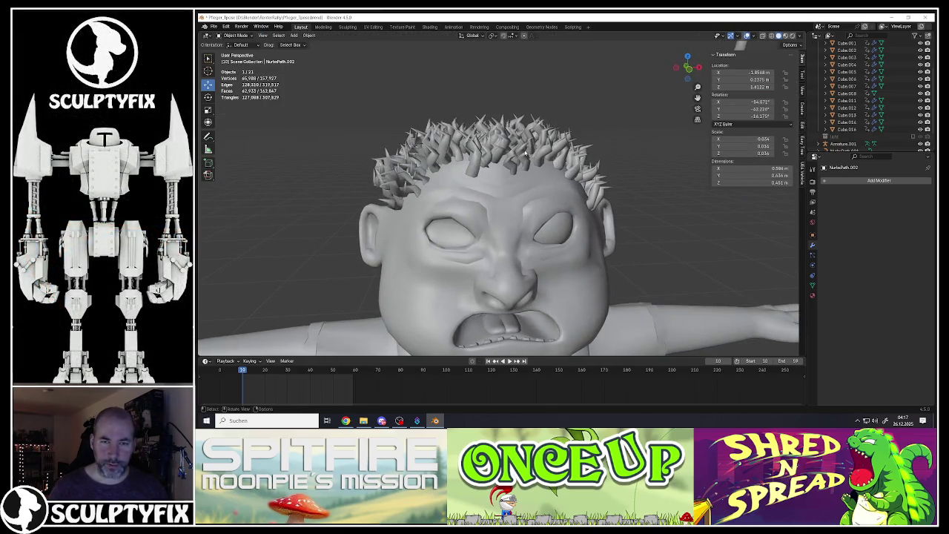
click(524, 158)
click(879, 181)
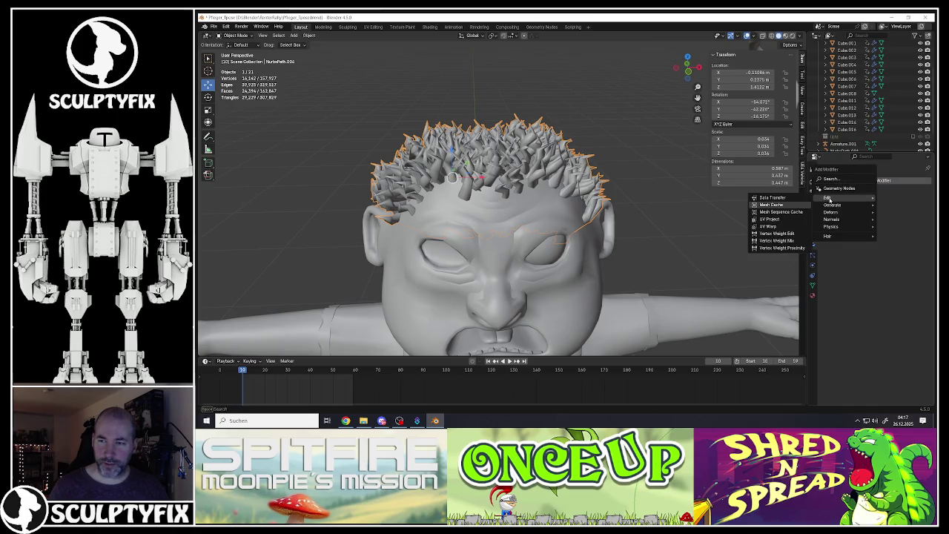
mouse_move(831, 205)
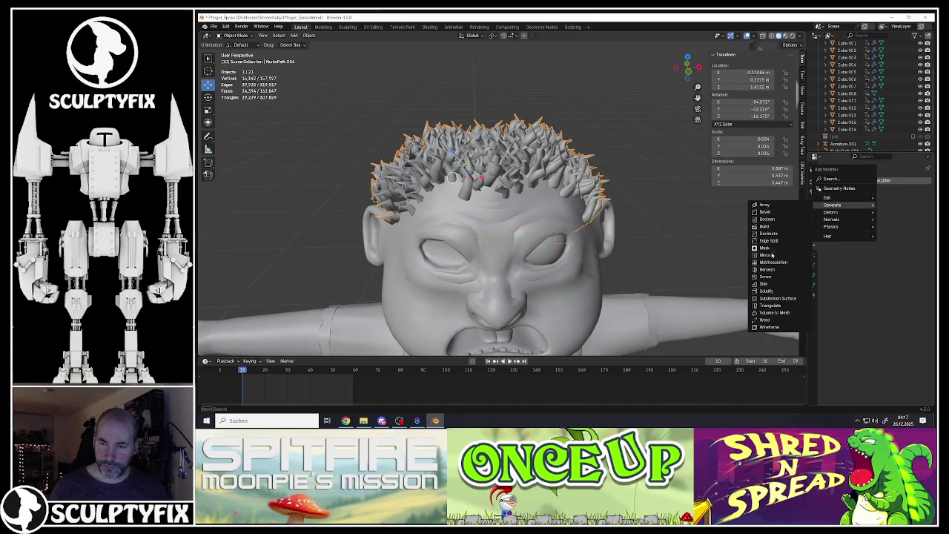
Add a Smooth-mode Remesh modifier to the hair and try several Octree Depth values.
click(768, 270)
click(861, 202)
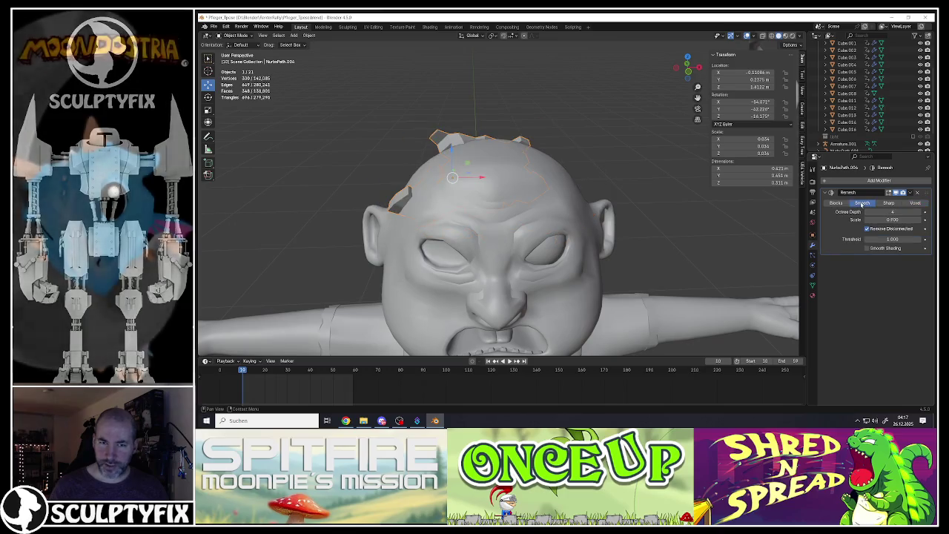
drag(917, 220, 921, 221)
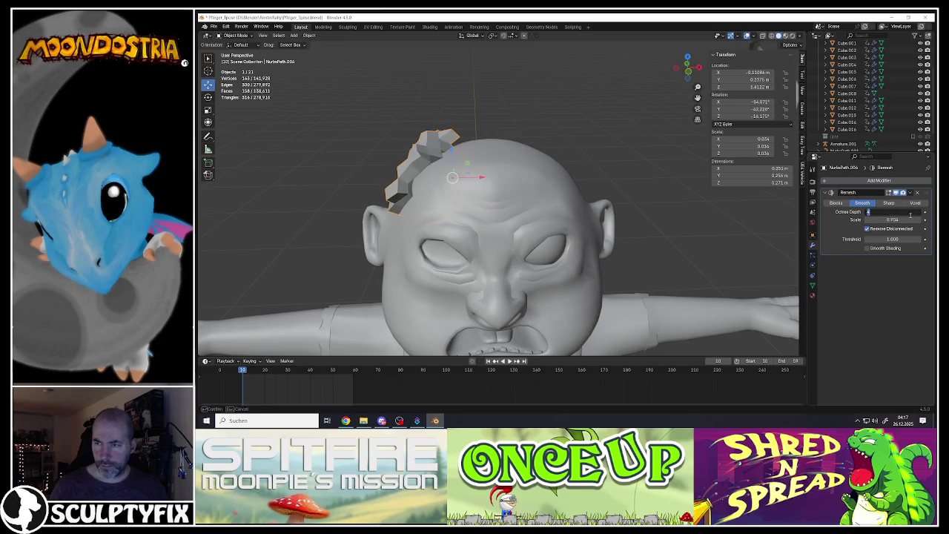
key(Return)
click(919, 213)
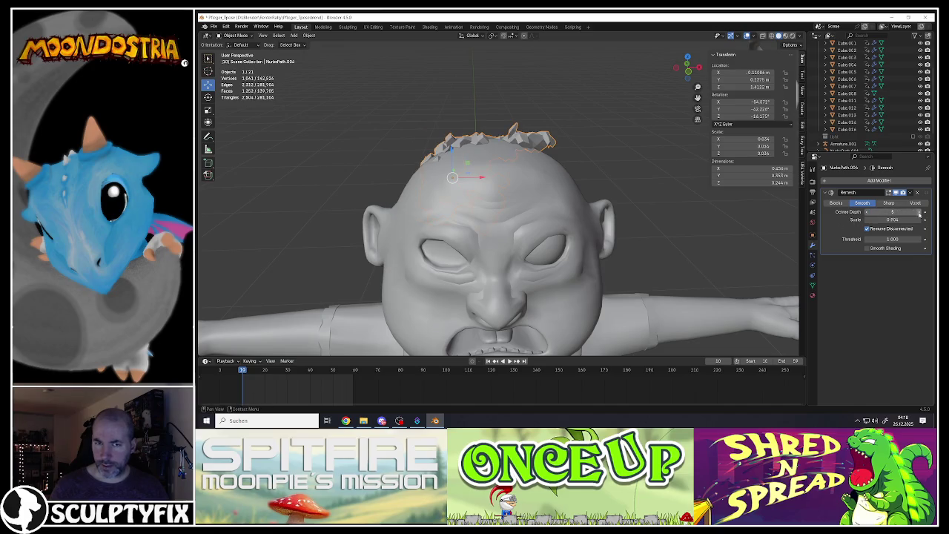
click(919, 212)
click(919, 213)
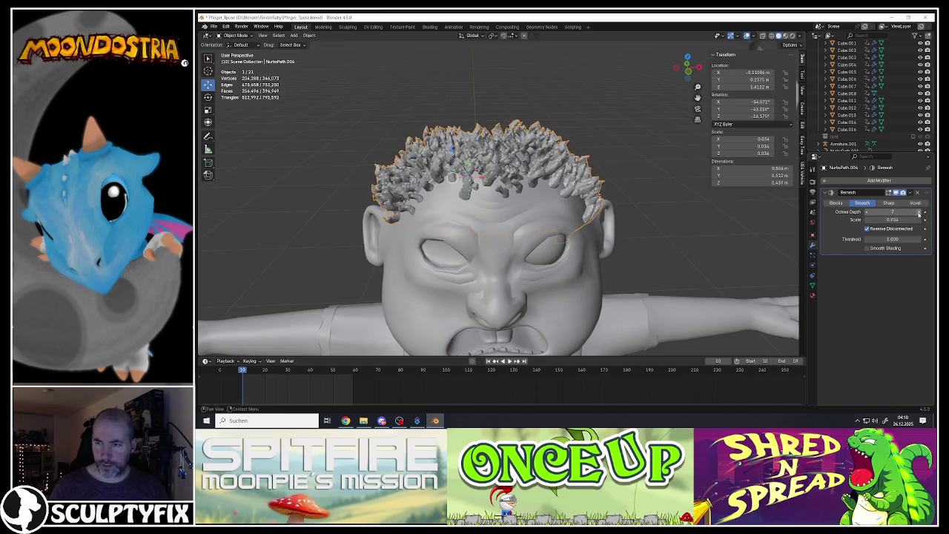
mouse_move(564, 193)
middle_down()
mouse_move(471, 184)
mouse_move(581, 199)
middle_up()
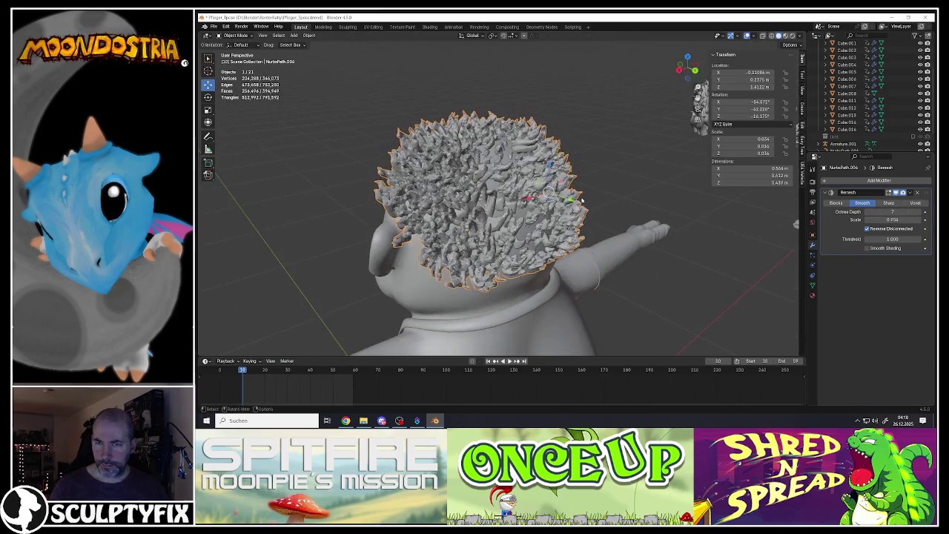
click(866, 213)
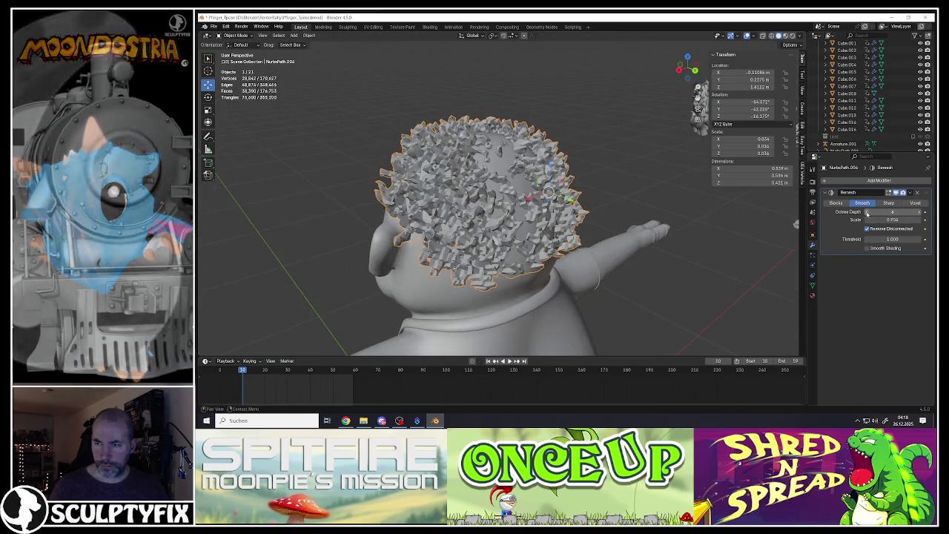
click(866, 212)
Tune the Remesh Scale from 0.977 and 0.958 down to 0.875, raising Octree Depth once.
drag(877, 220, 896, 219)
mouse_move(519, 223)
middle_down()
mouse_move(530, 193)
mouse_move(572, 171)
mouse_move(518, 178)
middle_up()
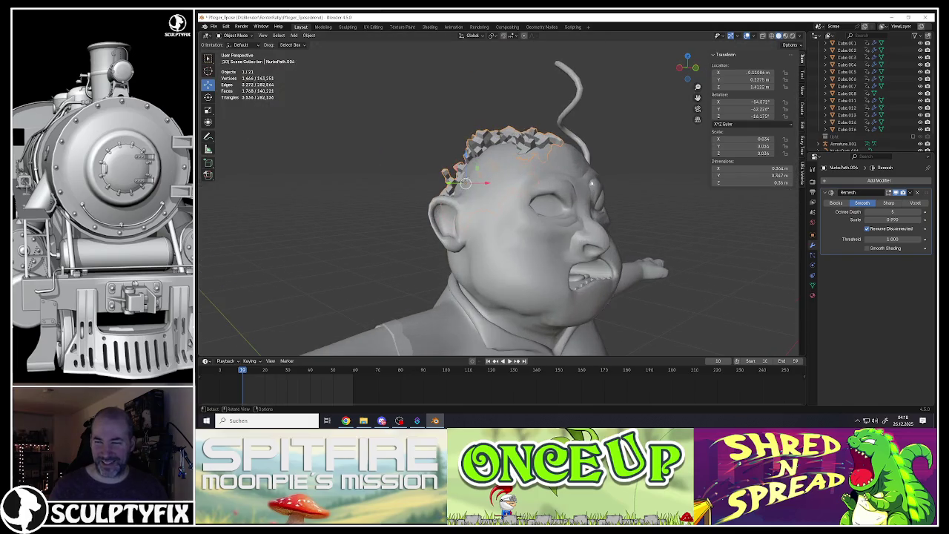
drag(893, 219, 900, 219)
click(919, 212)
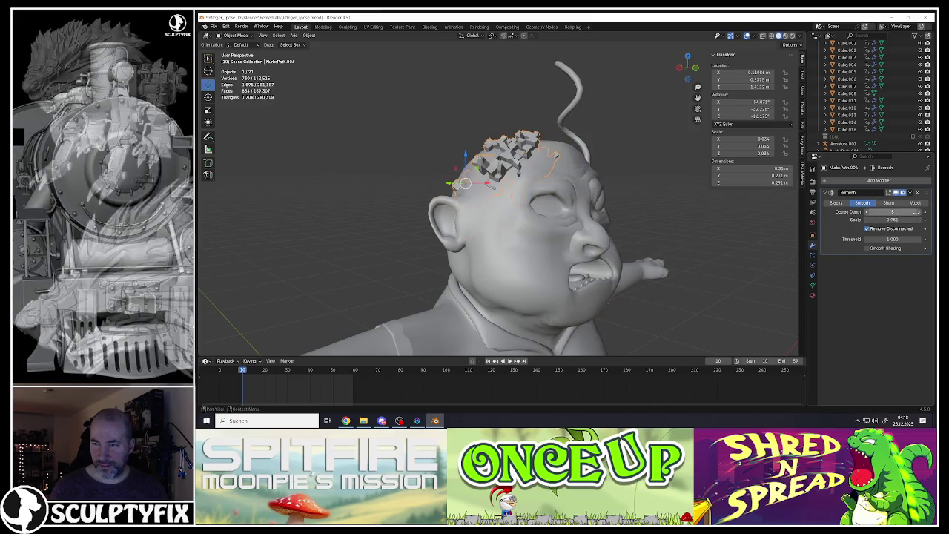
middle_drag(385, 197, 559, 200)
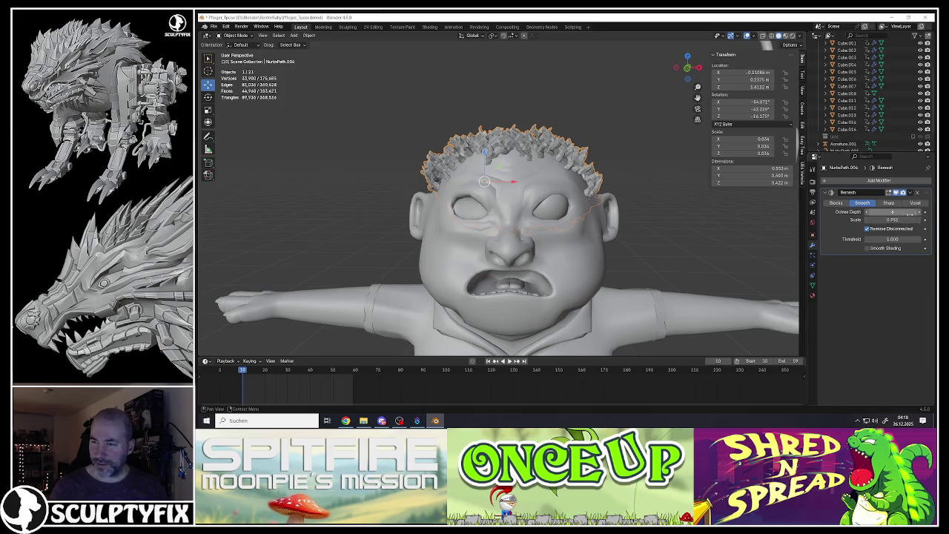
drag(891, 219, 885, 219)
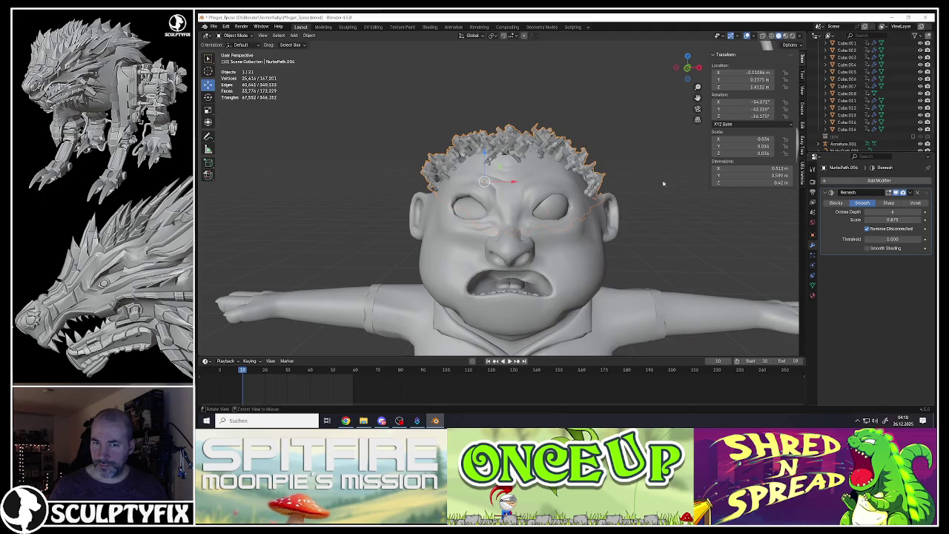
middle_drag(512, 186, 525, 178)
Lower the remeshed hair along Z onto the head in two moves.
key(g)
key(z)
click(560, 189)
middle_drag(530, 150, 547, 154)
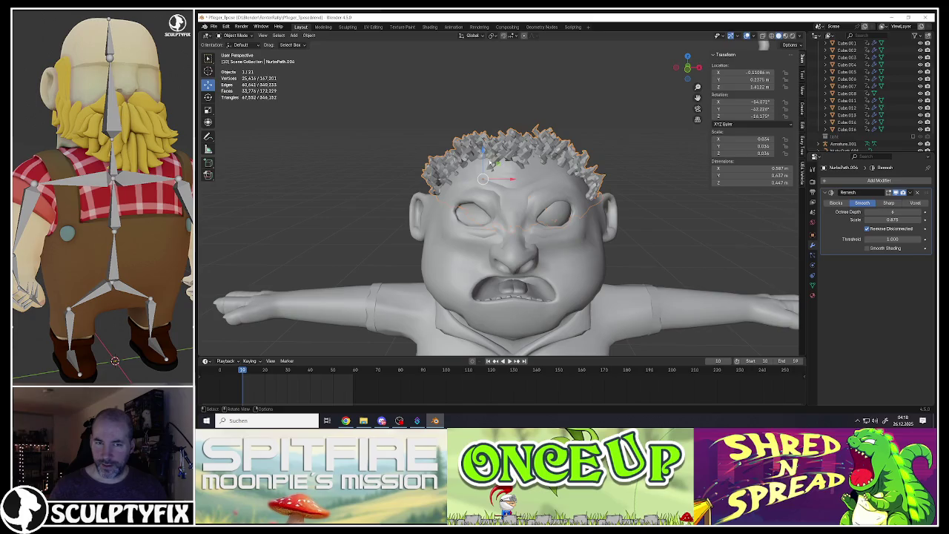
key(g)
key(z)
click(512, 190)
mouse_move(512, 191)
middle_down()
mouse_move(491, 181)
mouse_move(480, 200)
mouse_move(504, 185)
mouse_move(557, 187)
middle_up()
scroll(504, 185, down, 5)
scroll(518, 177, up, 5)
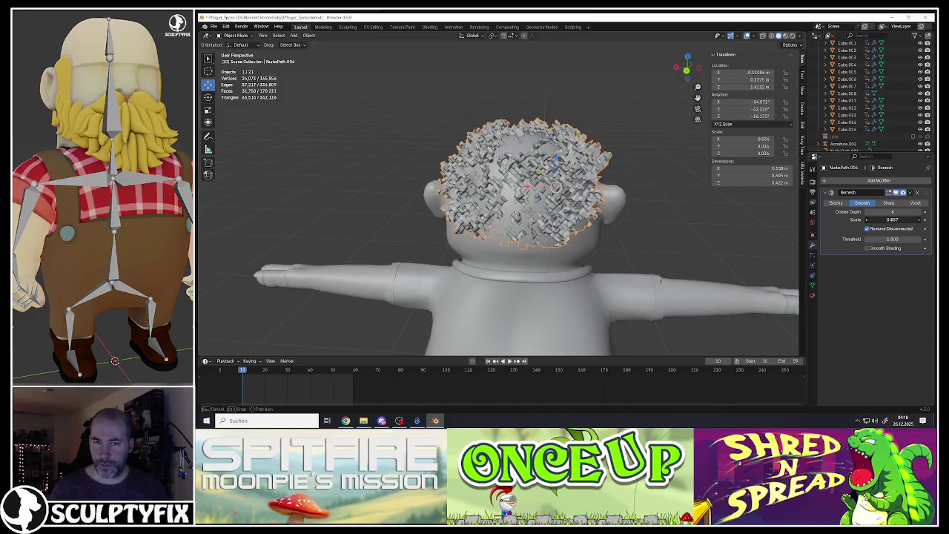
Adjust Remesh Scale near 0.86–0.89, step Octree Depth to 7 and back to 6, then choose Sharp mode.
drag(893, 219, 901, 219)
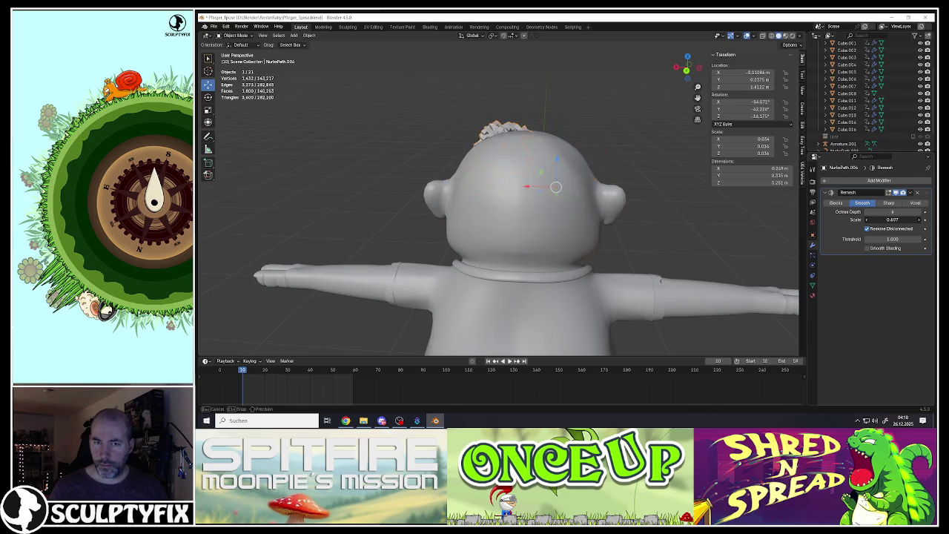
drag(892, 220, 894, 219)
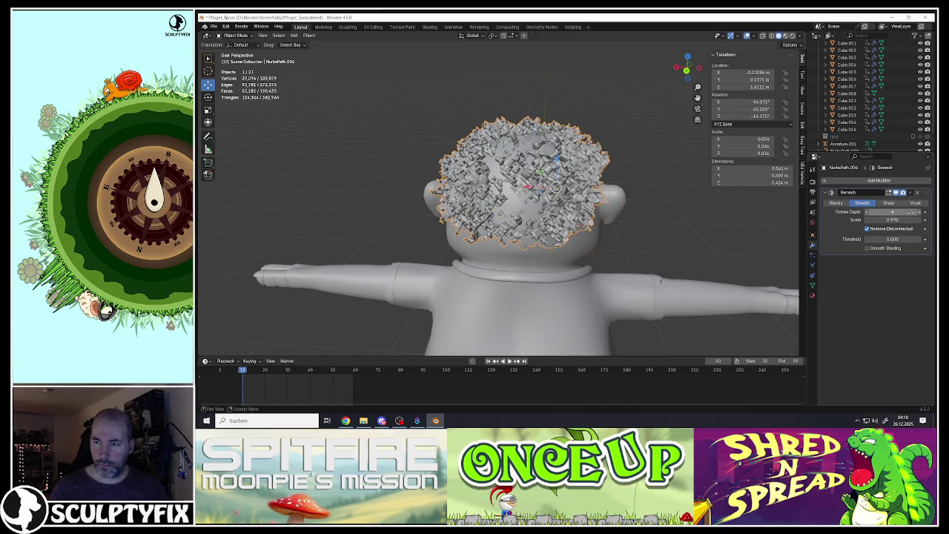
click(919, 212)
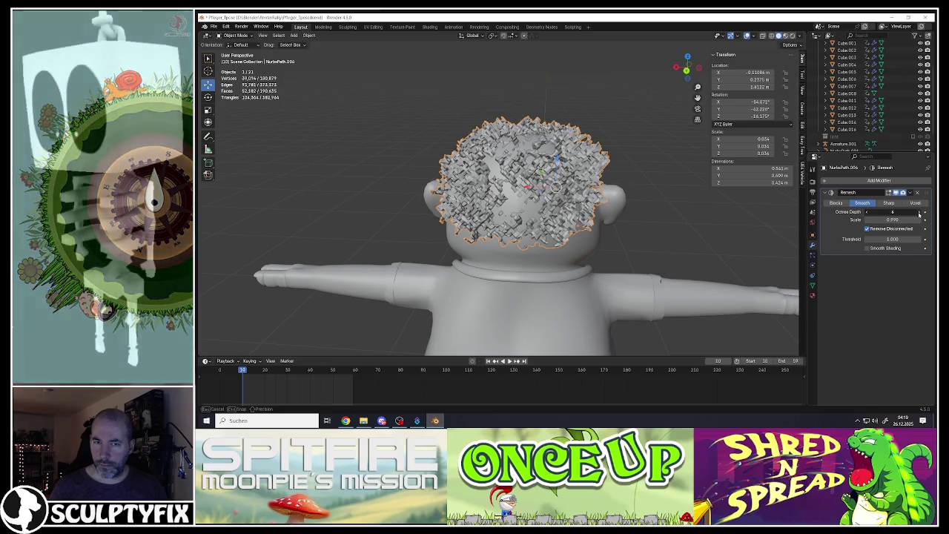
middle_drag(563, 222, 563, 237)
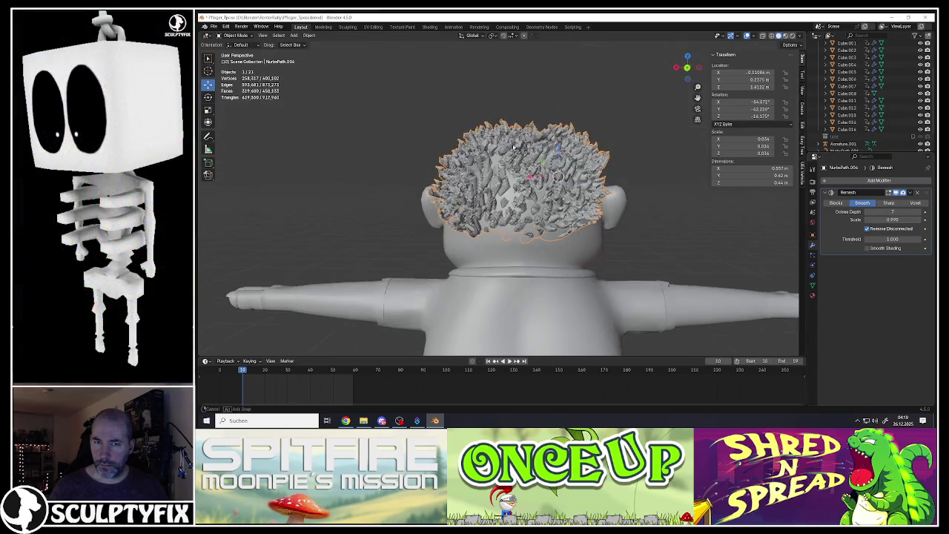
click(866, 213)
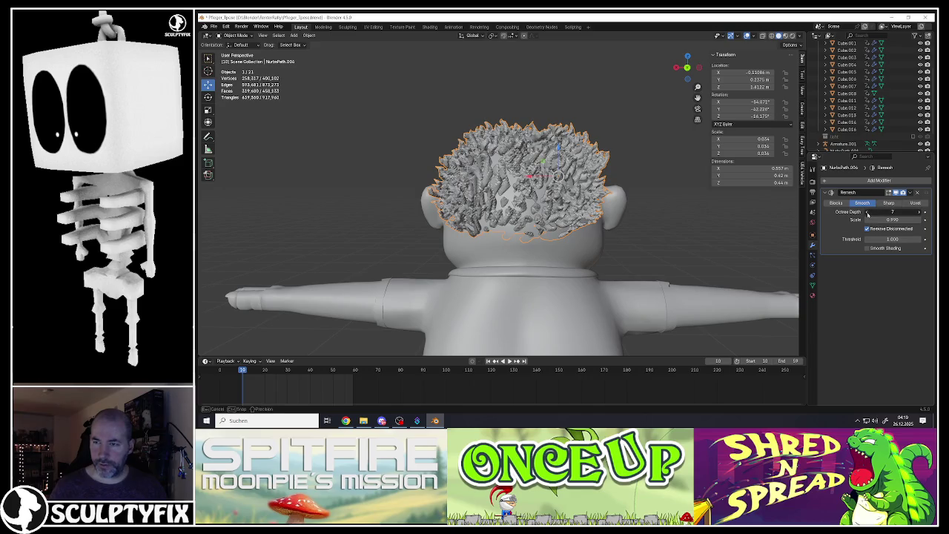
click(889, 203)
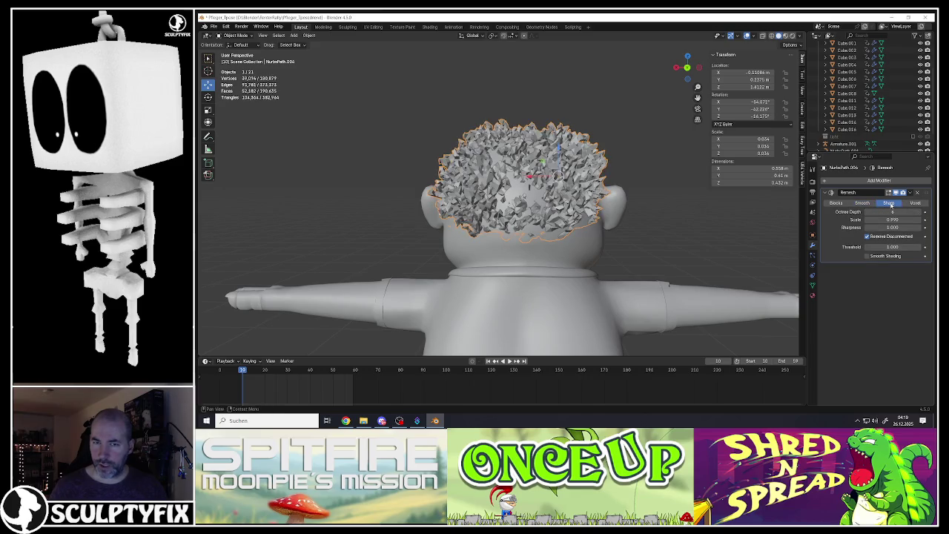
In Sharp Remesh, raise the Scale, set Sharpness to 0, and drop Octree Depth to 4.
key(KP_Decimal)
mouse_move(494, 175)
middle_down()
mouse_move(530, 178)
mouse_move(538, 205)
middle_up()
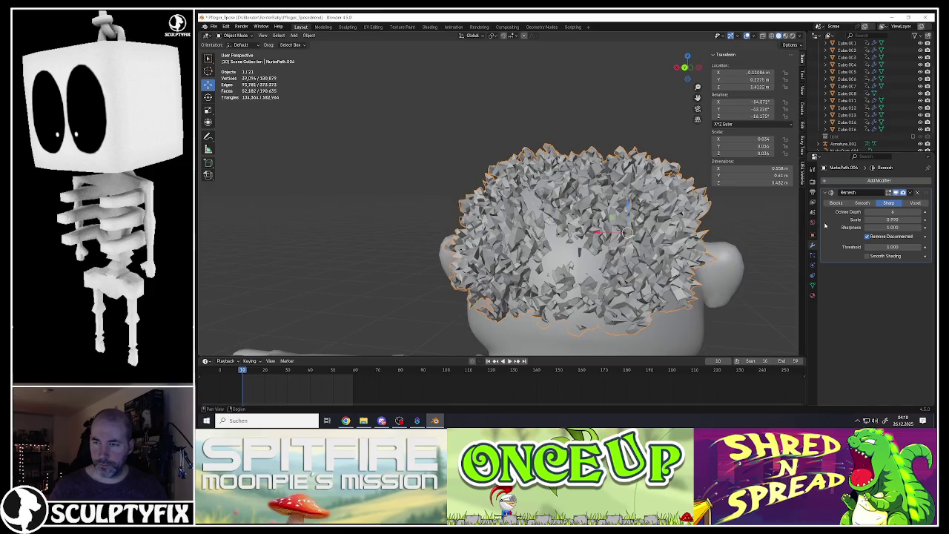
drag(892, 219, 915, 220)
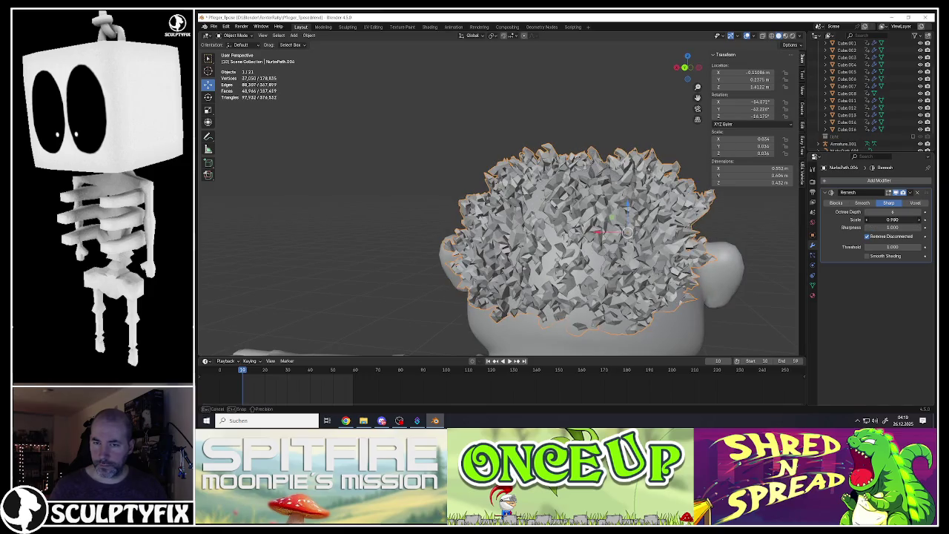
mouse_move(891, 212)
mouse_down()
mouse_move(900, 212)
mouse_move(880, 219)
mouse_up()
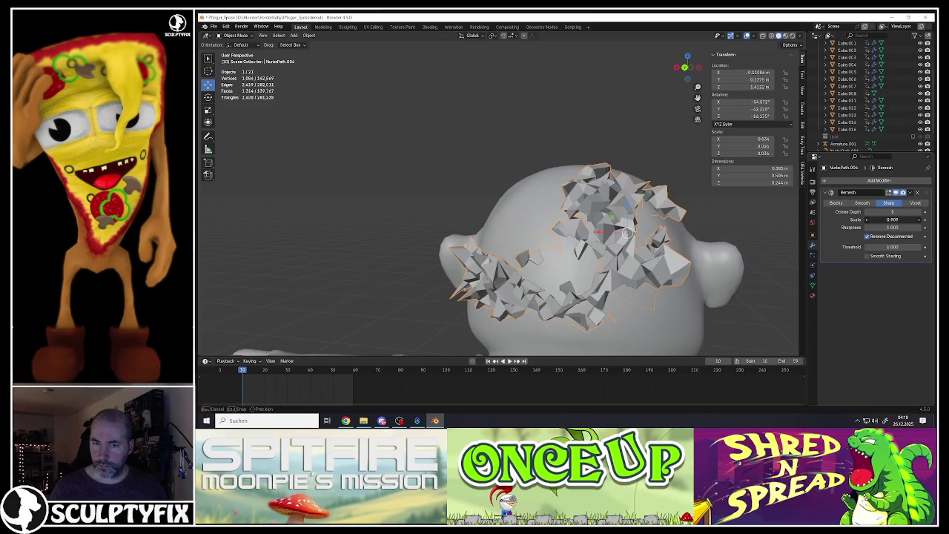
mouse_move(892, 226)
mouse_down()
mouse_move(882, 227)
mouse_move(917, 212)
mouse_up()
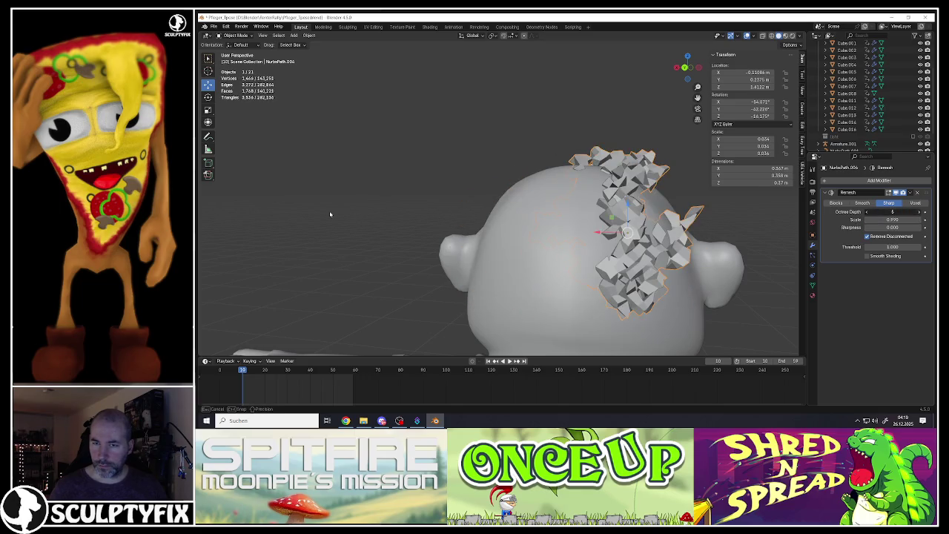
middle_drag(411, 229, 667, 224)
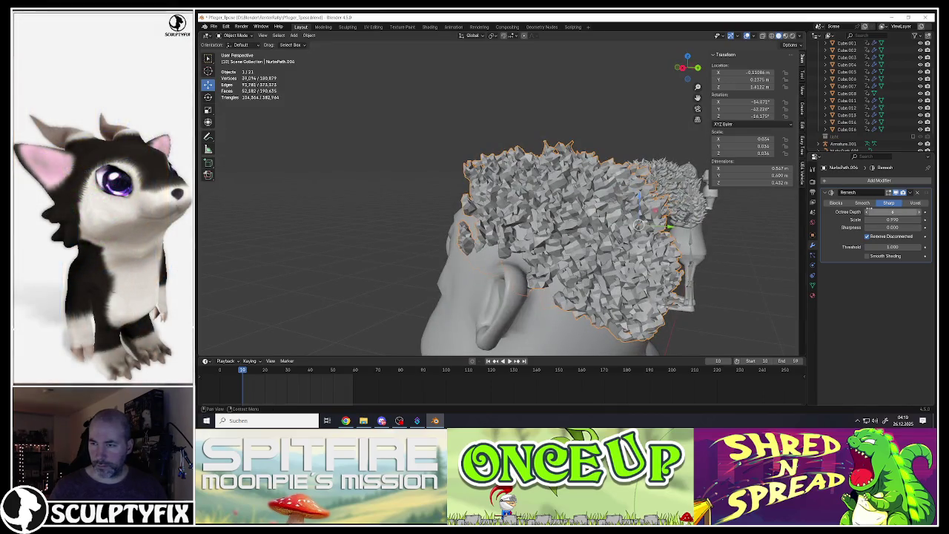
click(865, 212)
click(865, 212)
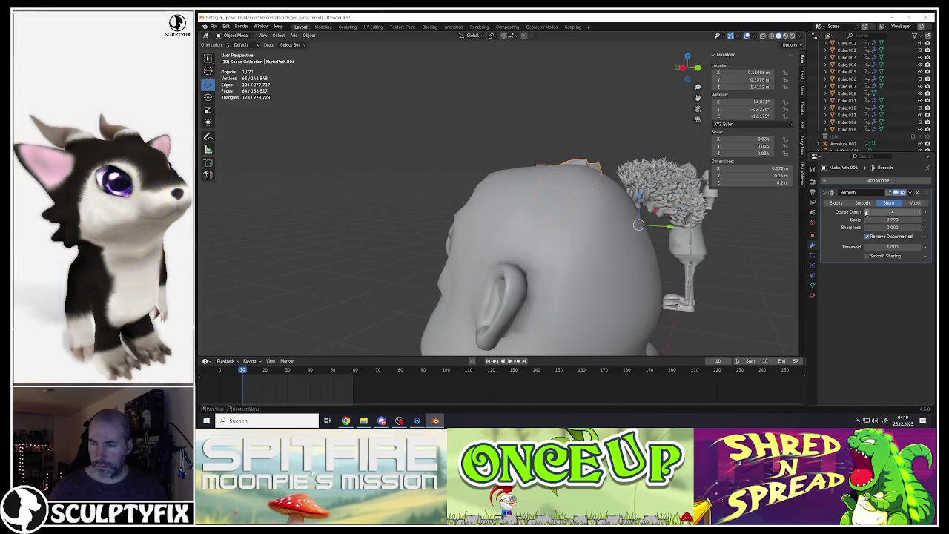
middle_drag(563, 223, 667, 223)
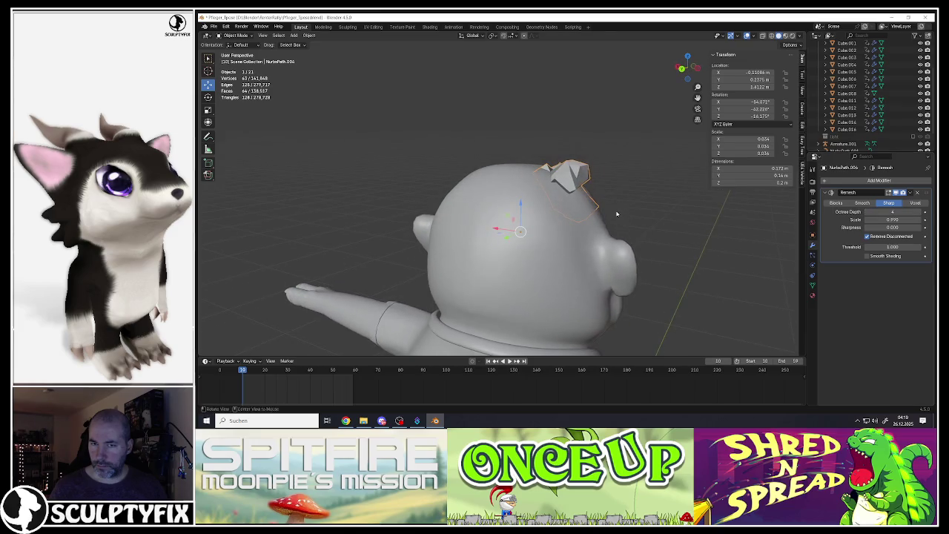
Switch the hair Remesh to Voxel mode with a 0.02 m voxel size.
click(912, 204)
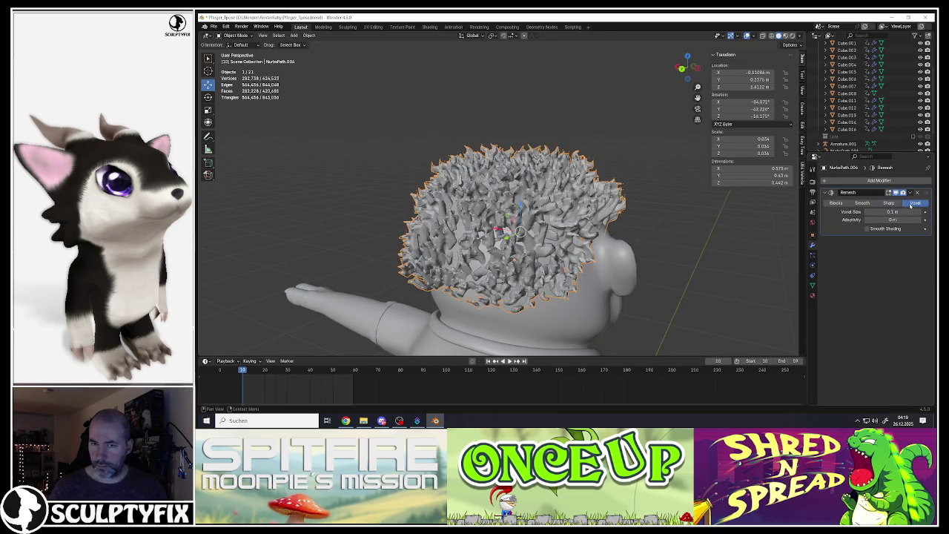
drag(893, 212, 888, 212)
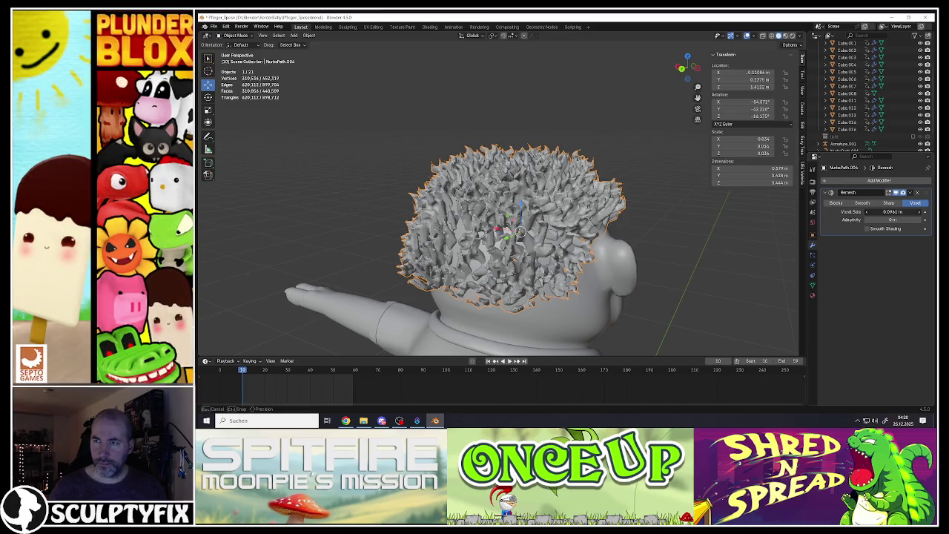
key(ctrl+z)
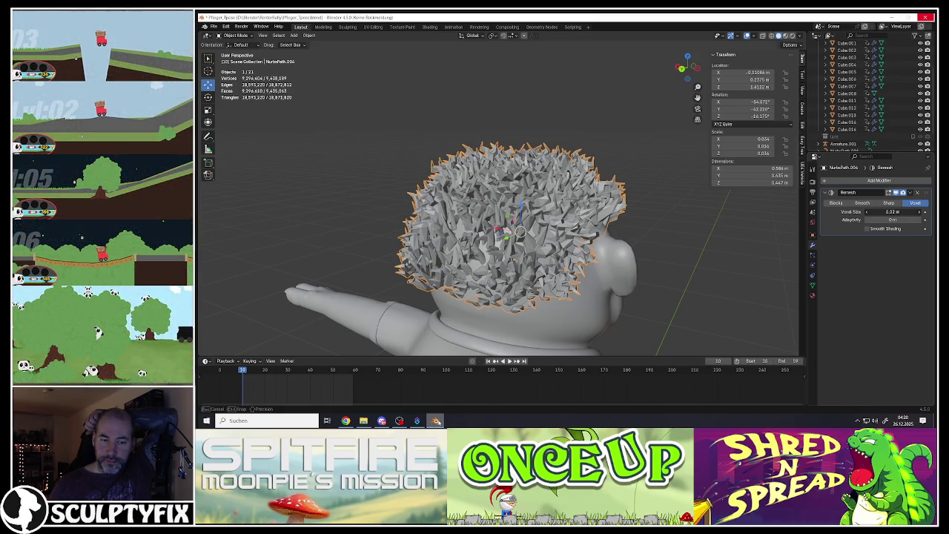
Close Blender and relaunch it from the desktop shortcut.
right_click(435, 420)
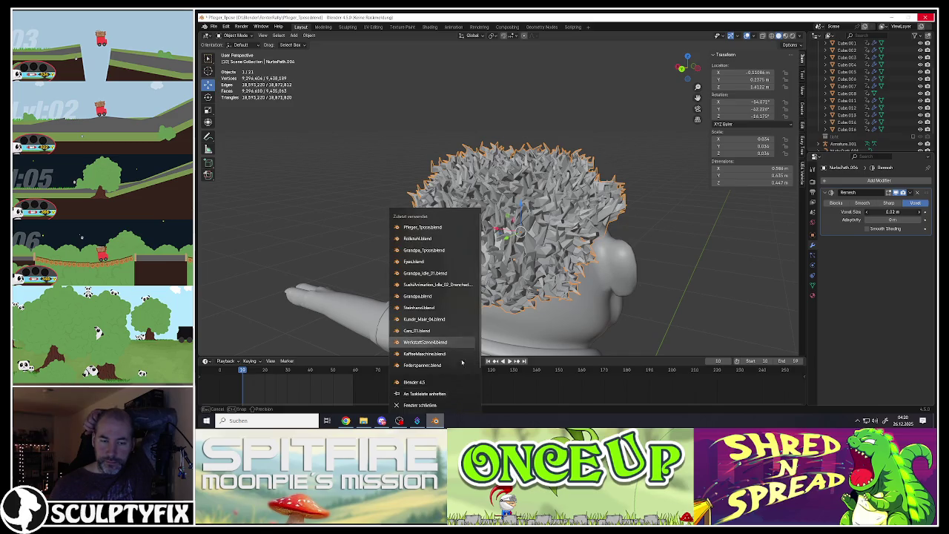
click(429, 406)
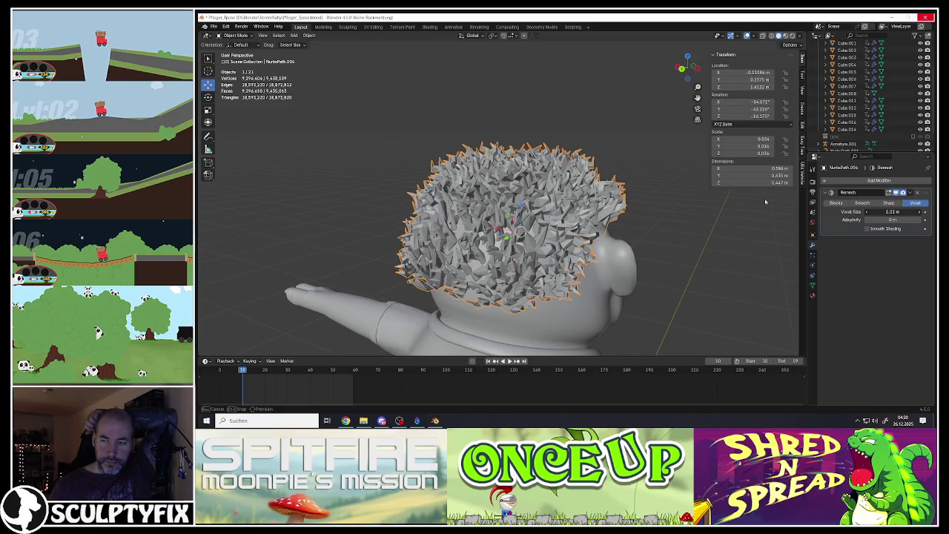
click(926, 17)
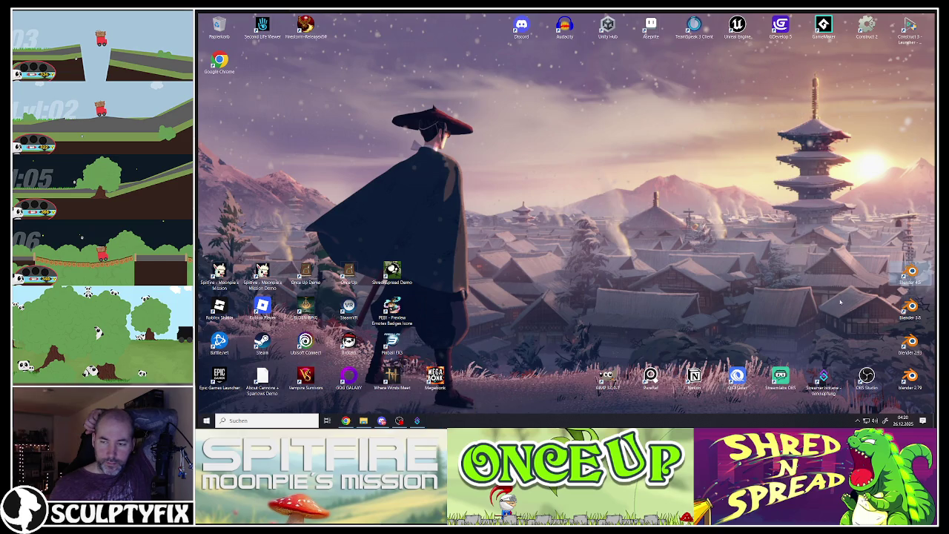
double_click(910, 273)
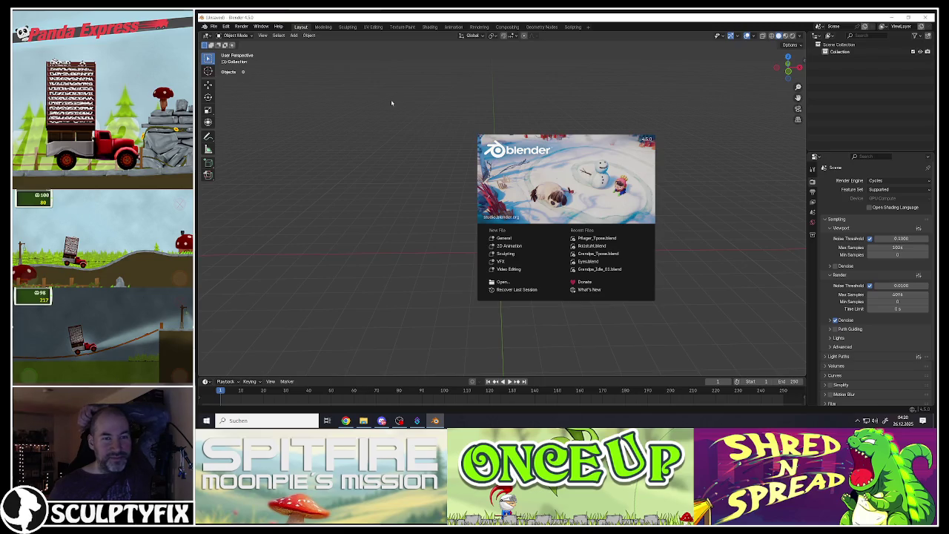
Reopen Pfleger_Tpose.blend from the recent files list to restore the original spiky hair.
click(391, 102)
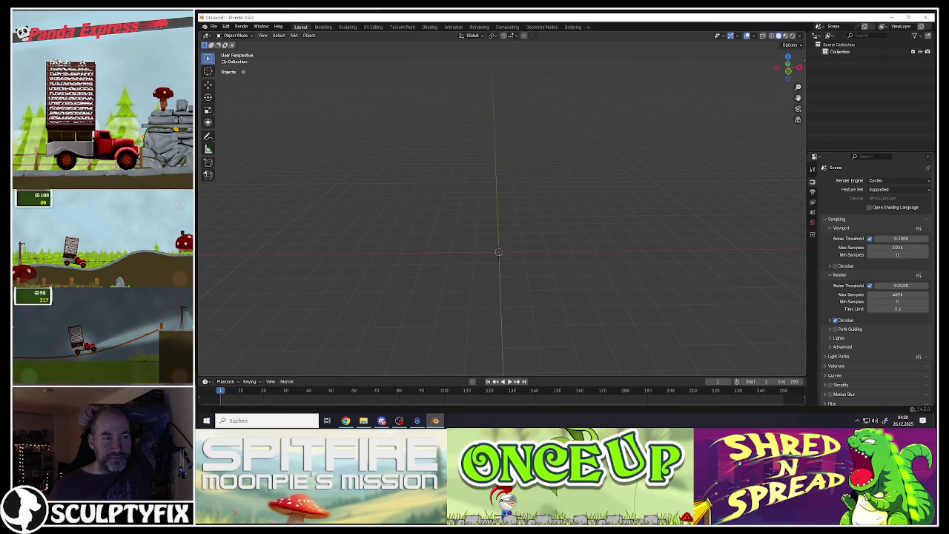
click(214, 27)
mouse_move(232, 49)
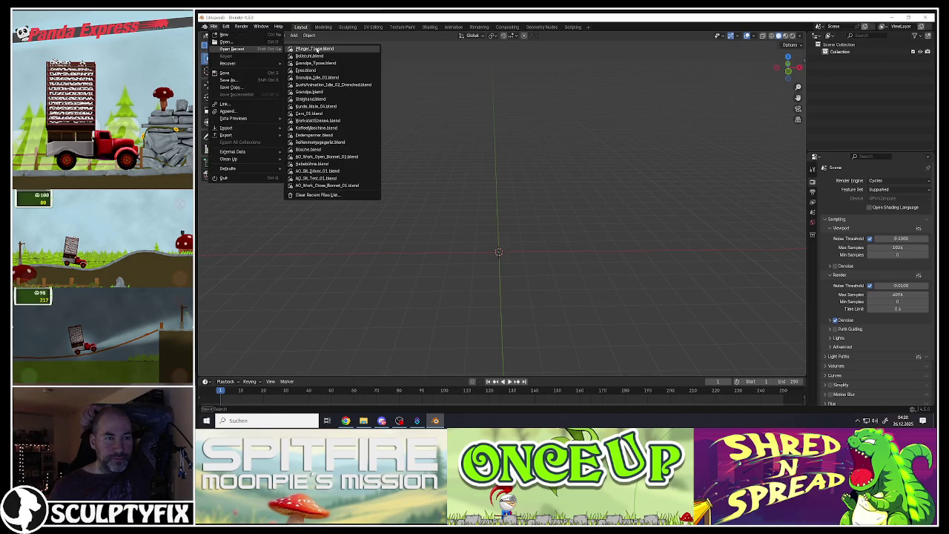
click(306, 50)
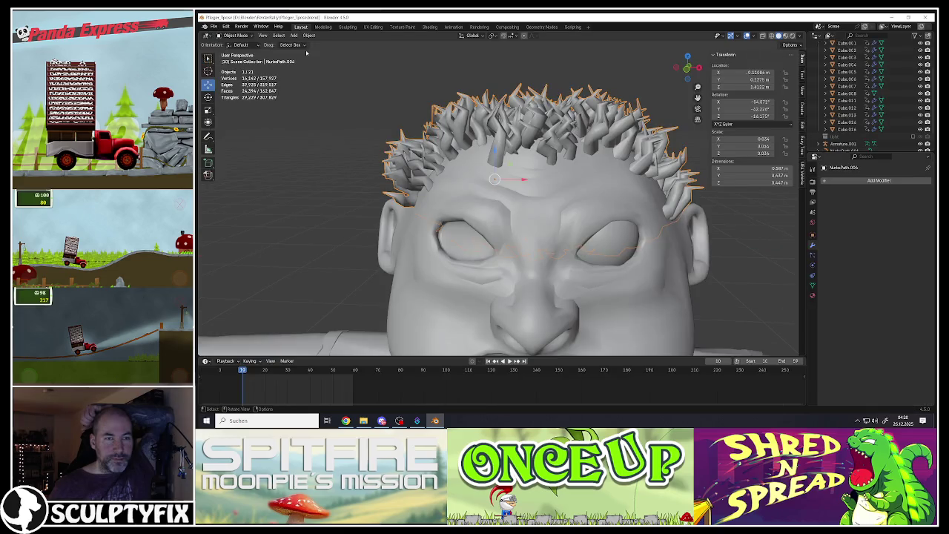
click(830, 180)
mouse_move(817, 206)
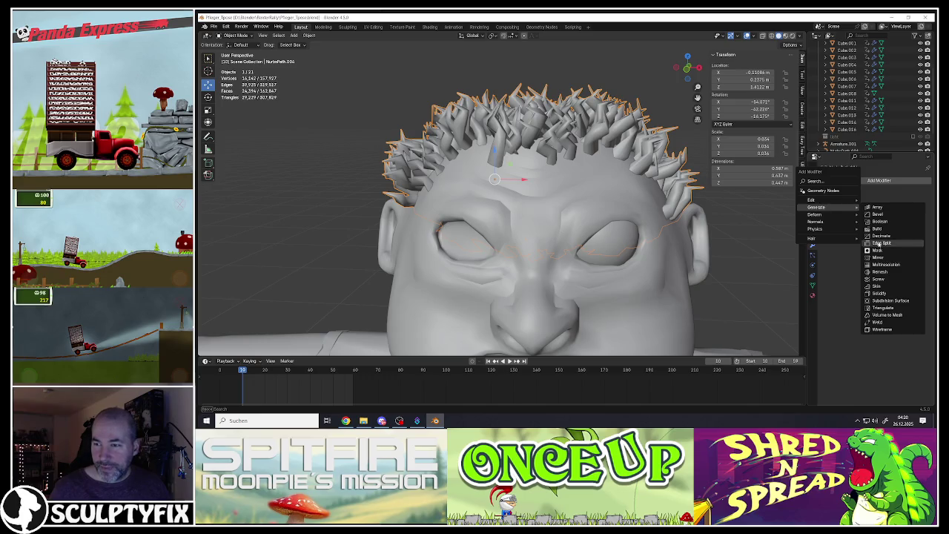
Add a Decimate modifier to the hair with ratio 0.28.
click(881, 233)
drag(899, 215, 862, 214)
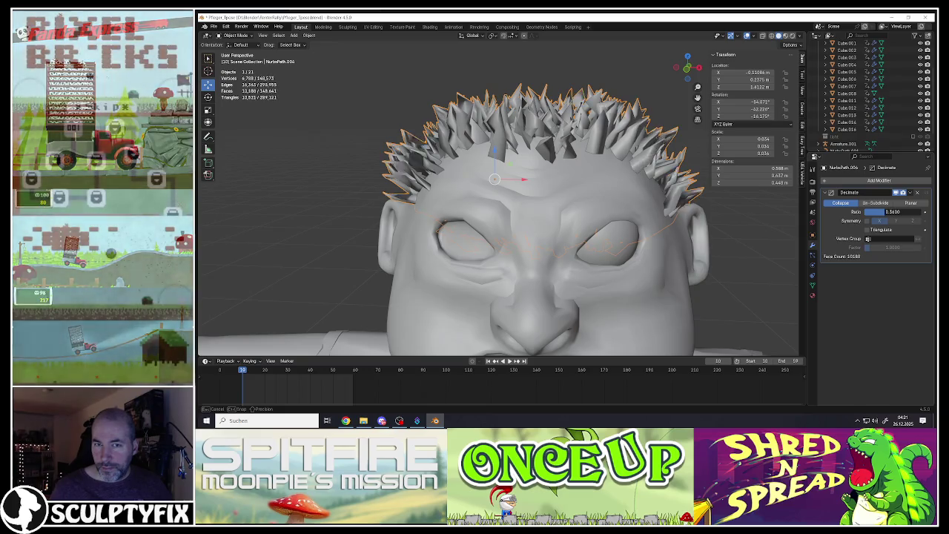
drag(862, 214, 831, 212)
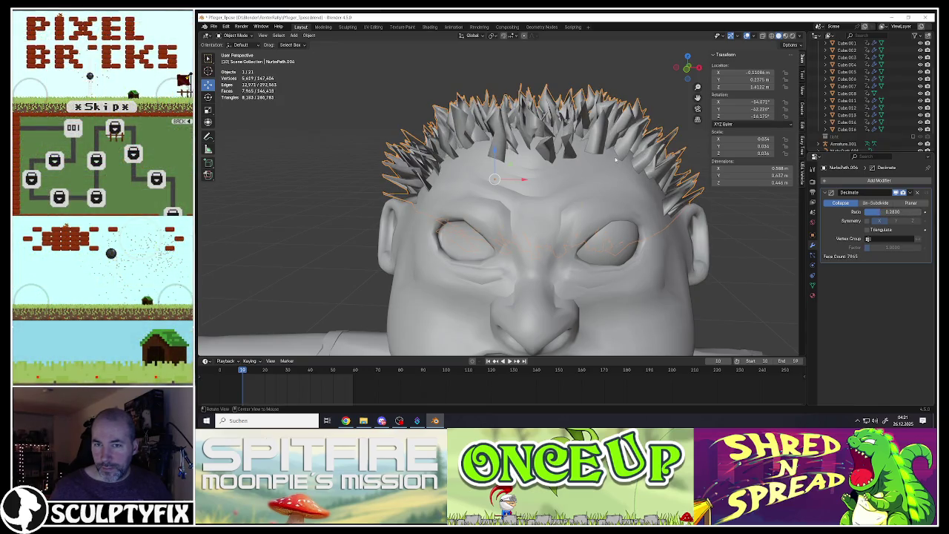
middle_drag(785, 222, 816, 229)
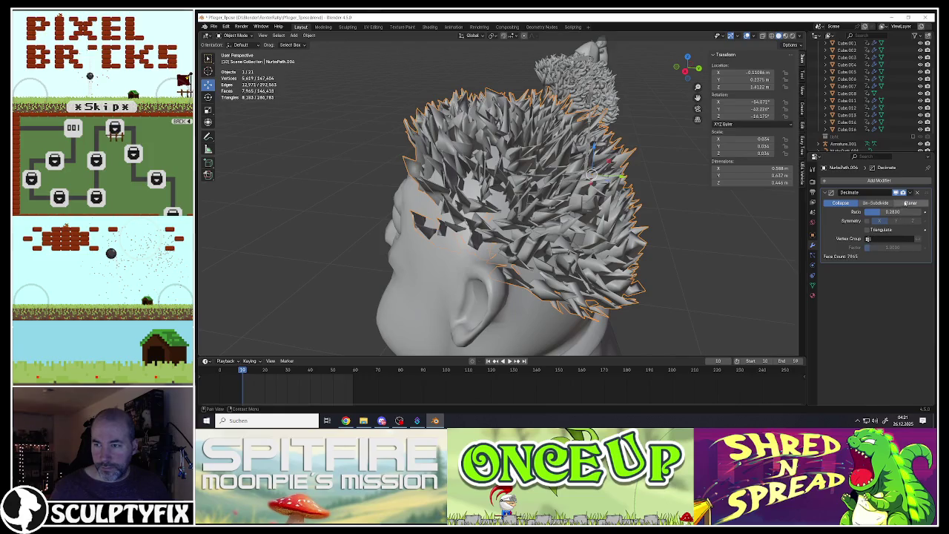
Apply the Decimate modifier and add a Voxel Remesh modifier to the hair.
click(910, 192)
click(874, 199)
click(879, 180)
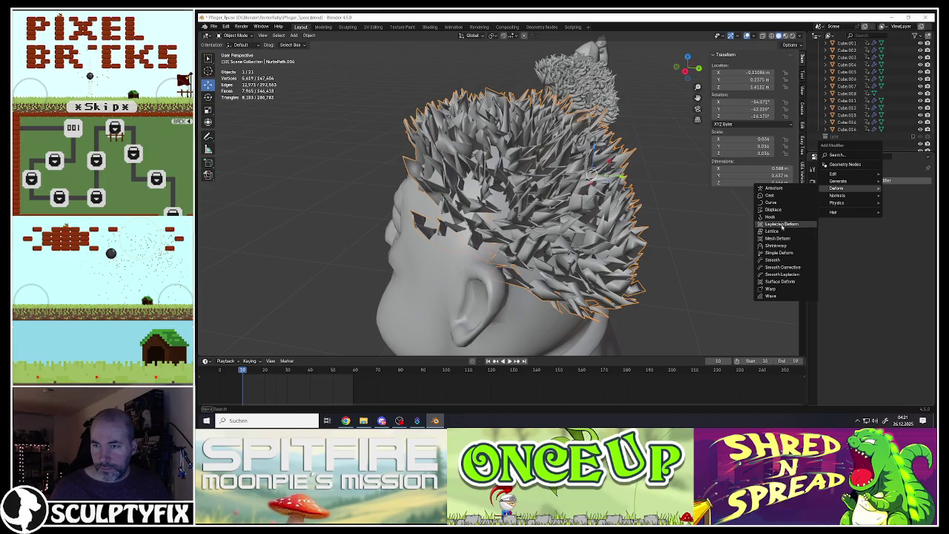
mouse_move(845, 180)
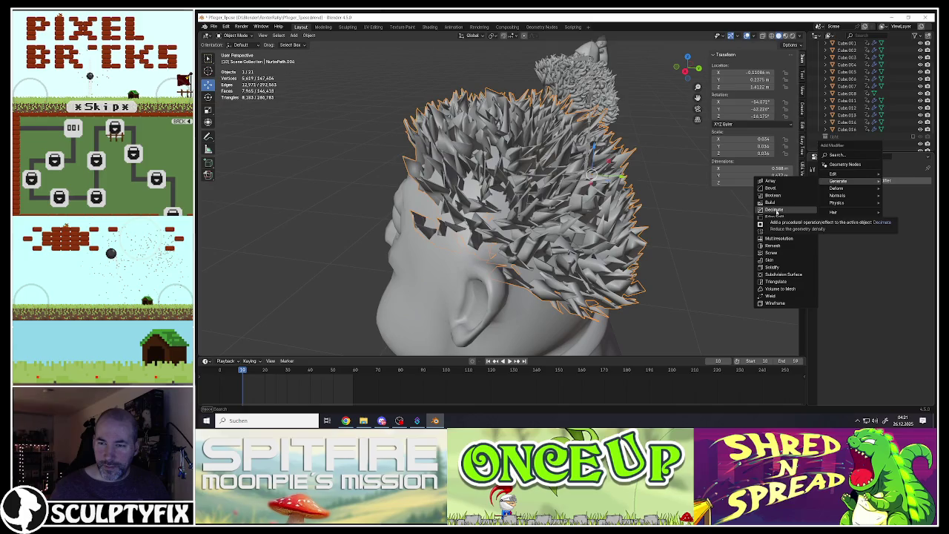
click(771, 245)
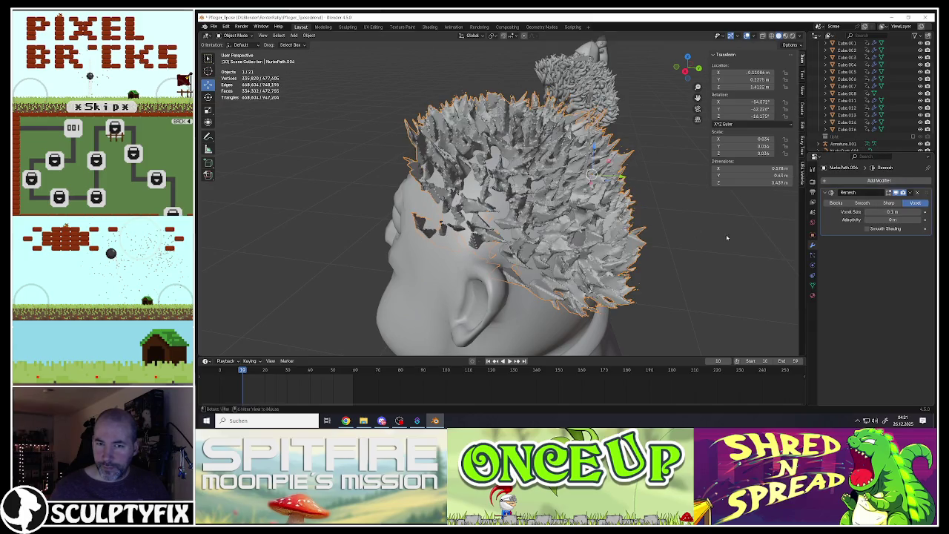
Set the hair Remesh to Smooth mode with octree depth 5, then minimize Blender.
middle_drag(727, 237, 771, 222)
click(860, 203)
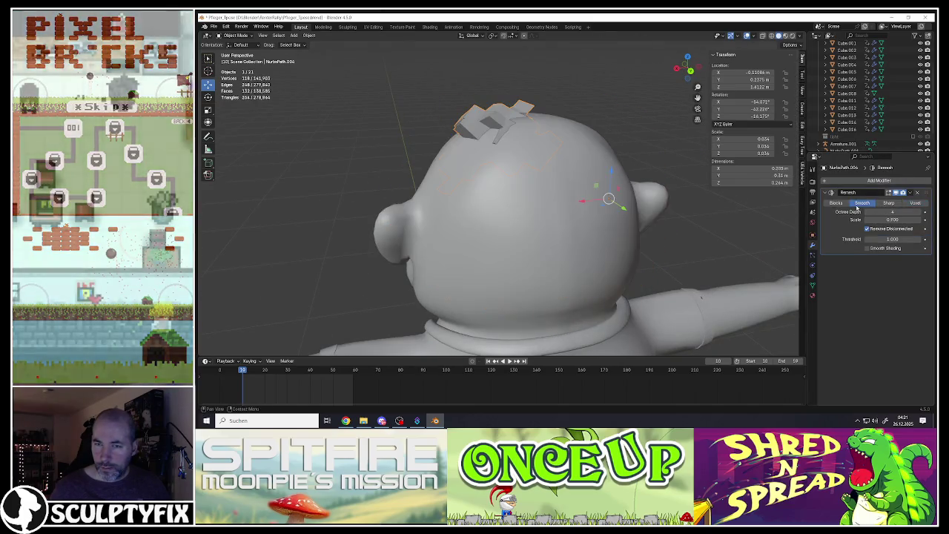
click(920, 214)
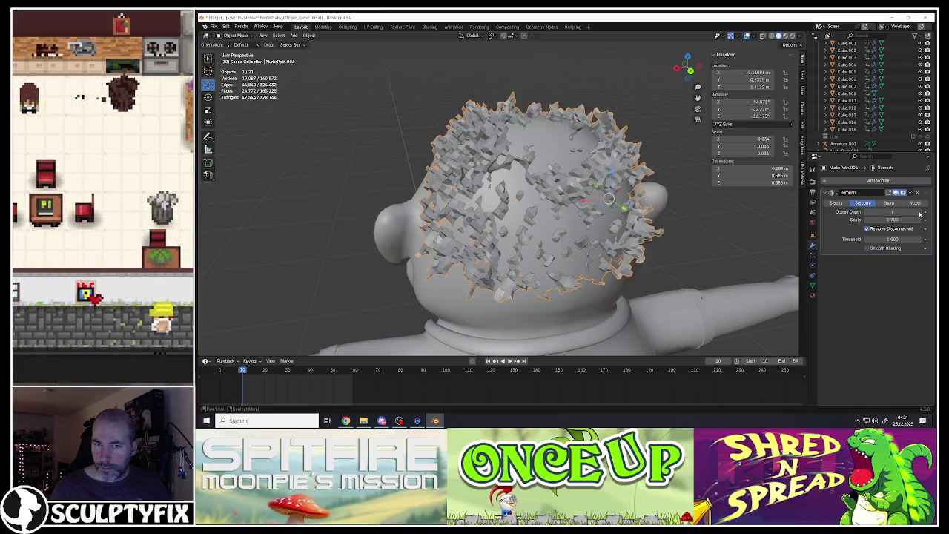
click(920, 213)
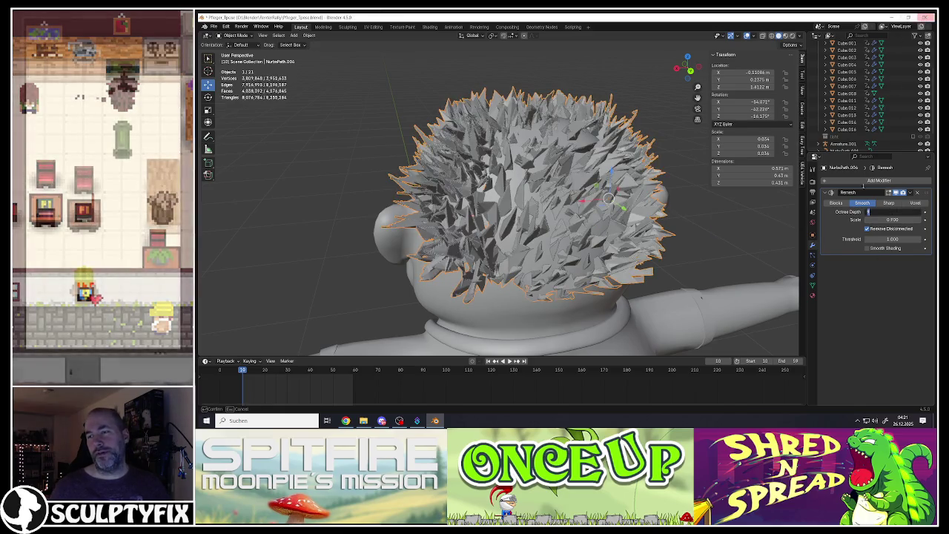
text(5)
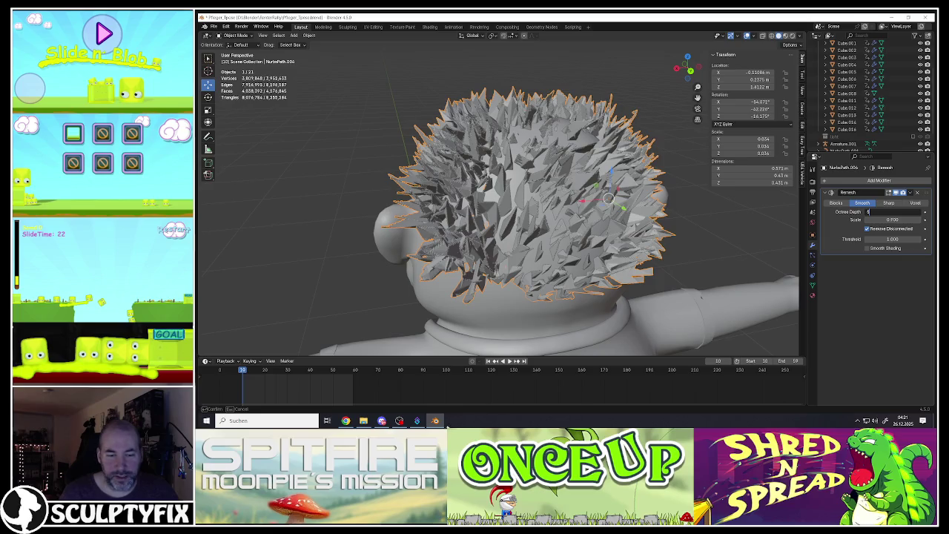
click(436, 420)
right_click(436, 420)
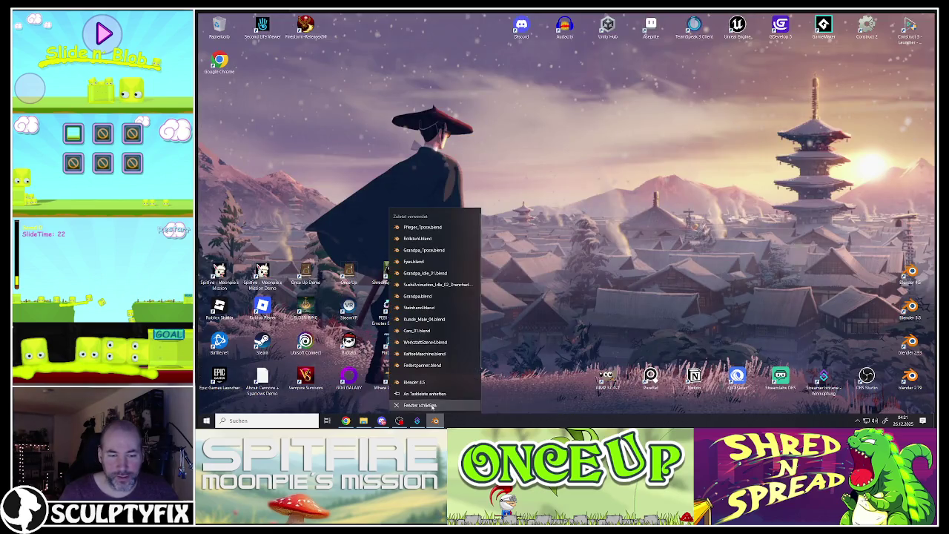
Close Blender without saving changes and relaunch it from the desktop.
click(433, 406)
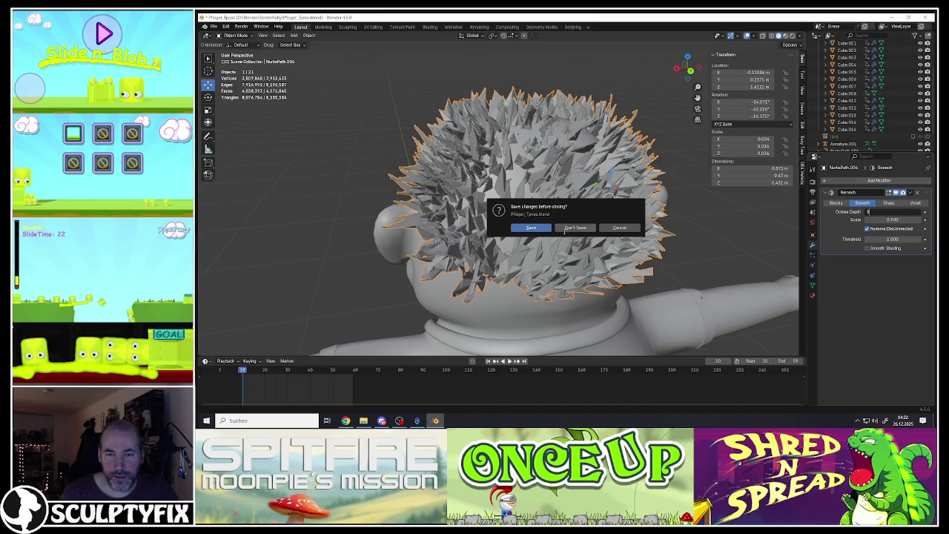
click(571, 227)
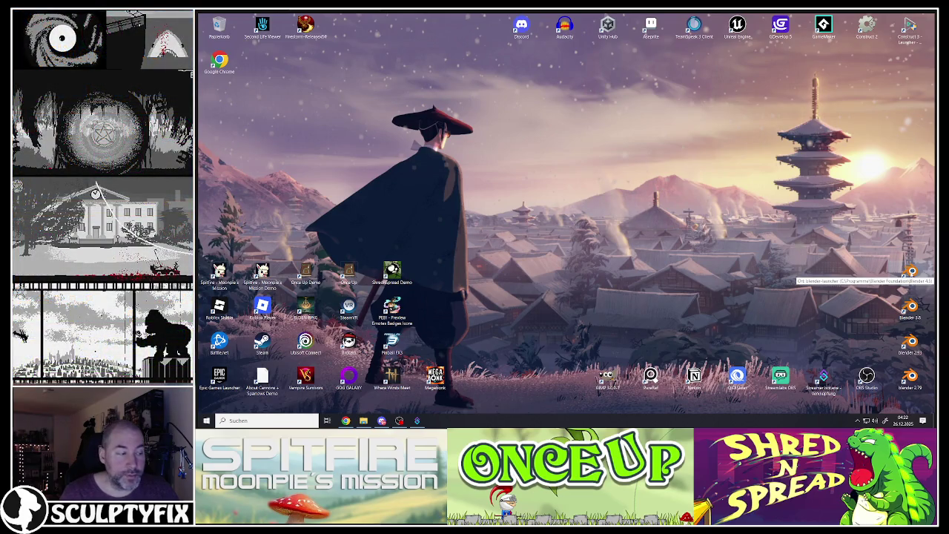
double_click(911, 273)
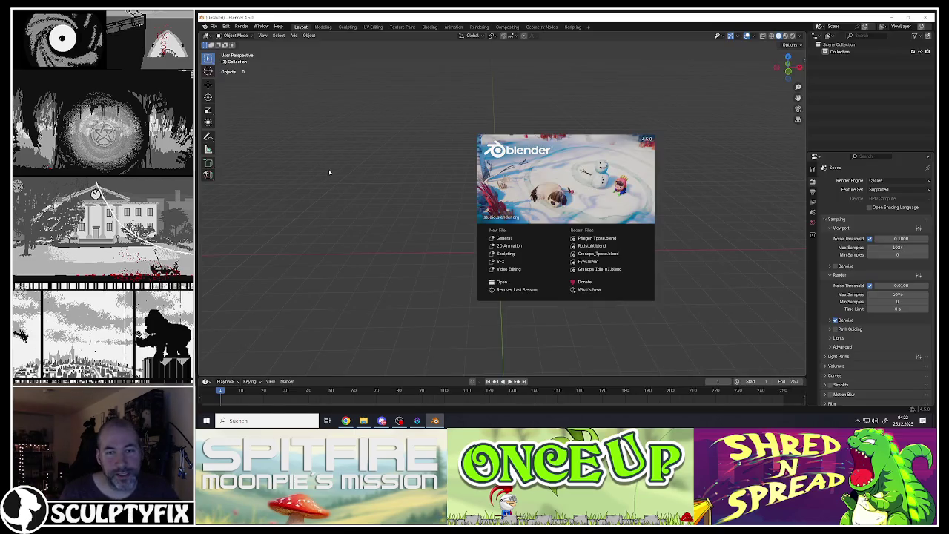
Reopen Pflieger_Tpose.blend from the recent files list.
click(329, 172)
click(217, 28)
mouse_move(232, 49)
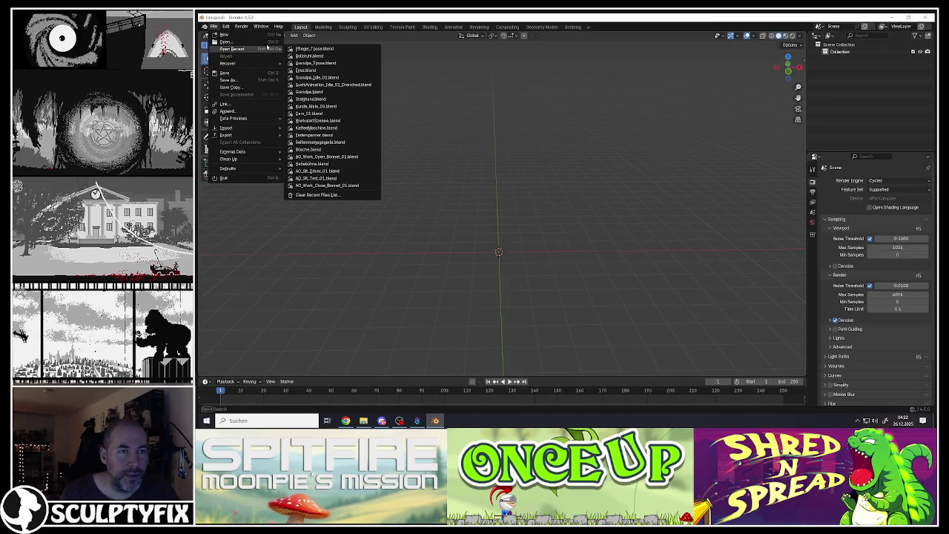
click(307, 49)
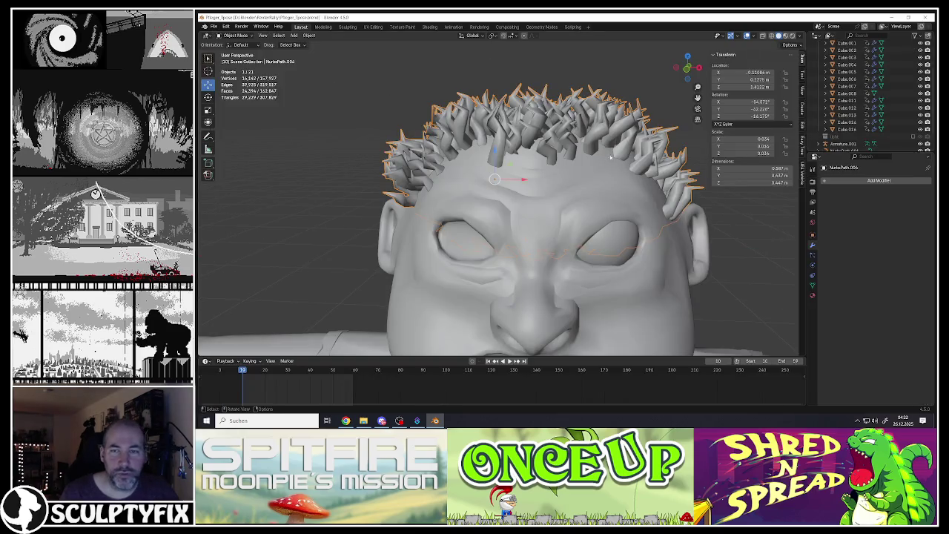
Add a Decimate modifier to the hair and lower its ratio to about 0.18.
click(874, 181)
mouse_move(834, 208)
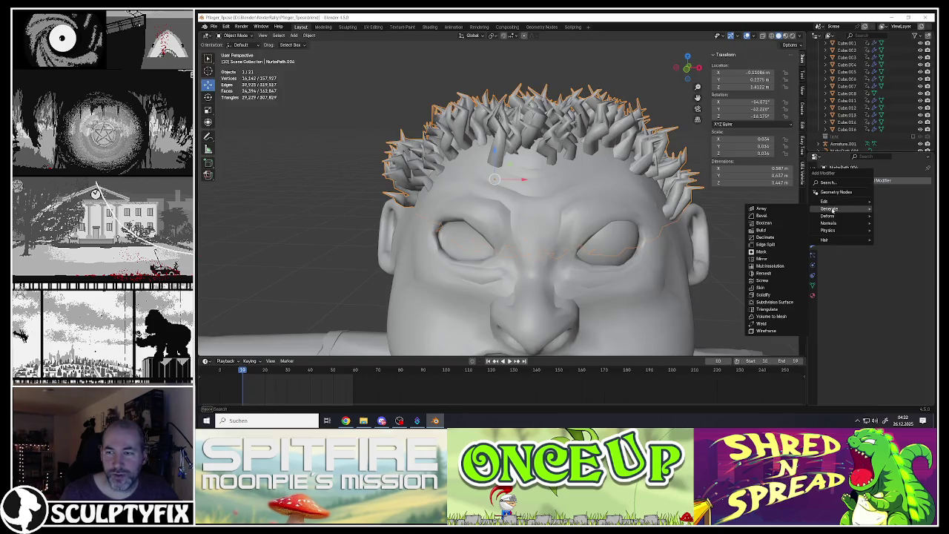
click(764, 237)
drag(902, 212, 874, 214)
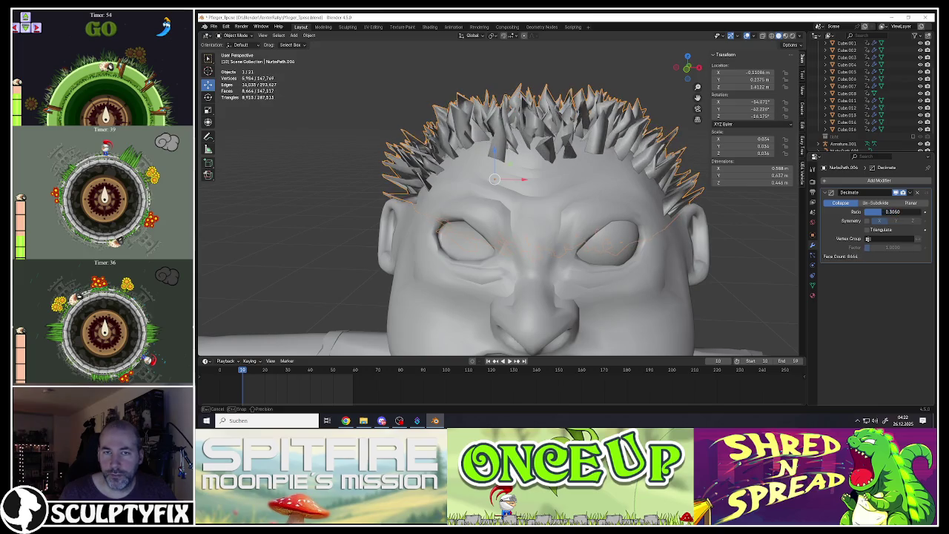
Apply the Decimate permanently and add a Remesh modifier to the hair.
click(911, 193)
click(867, 199)
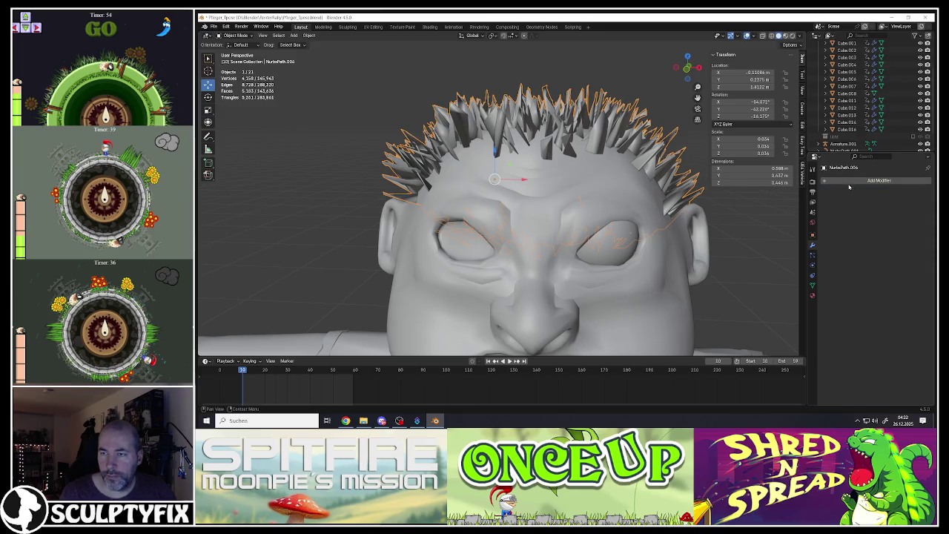
click(842, 182)
mouse_move(812, 181)
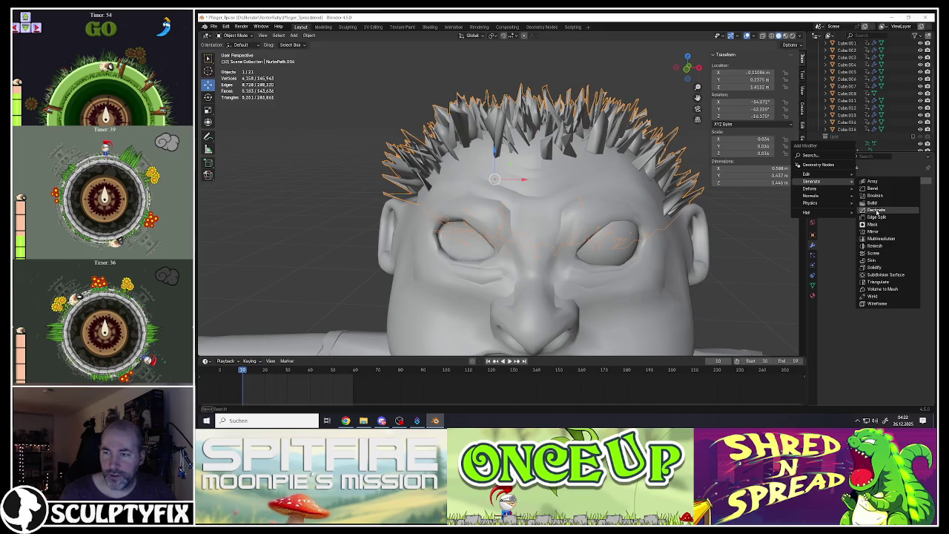
click(873, 247)
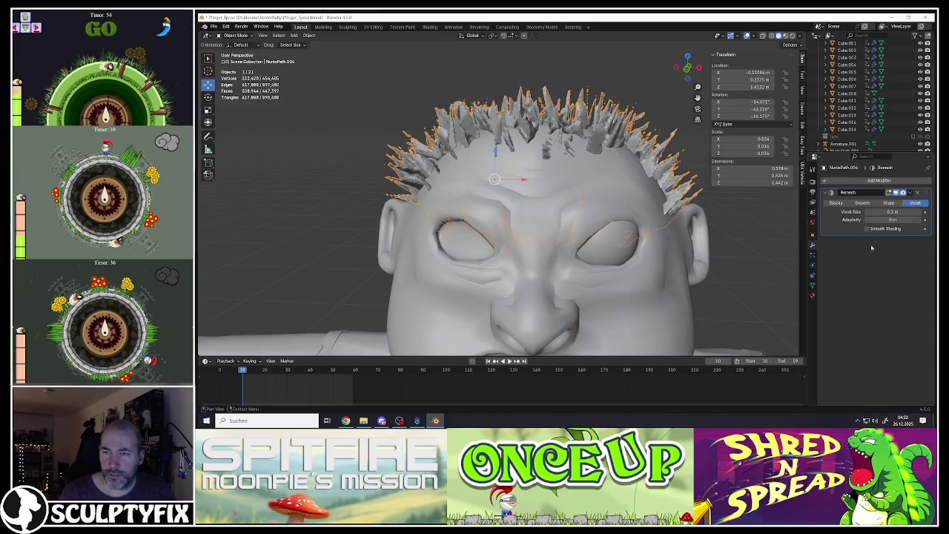
Set the Remesh to Smooth mode with octree depth 5 and scale 0.7.
click(862, 203)
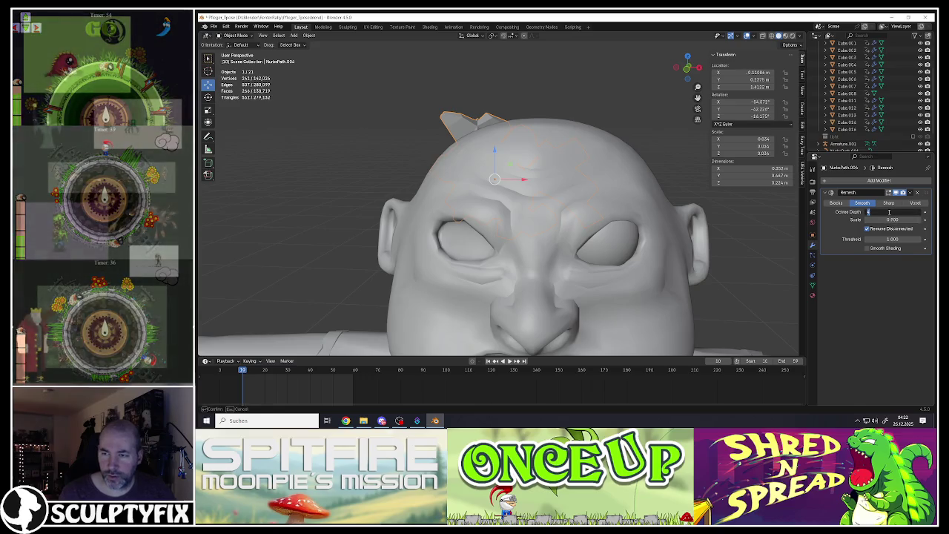
text(5)
key(Tab)
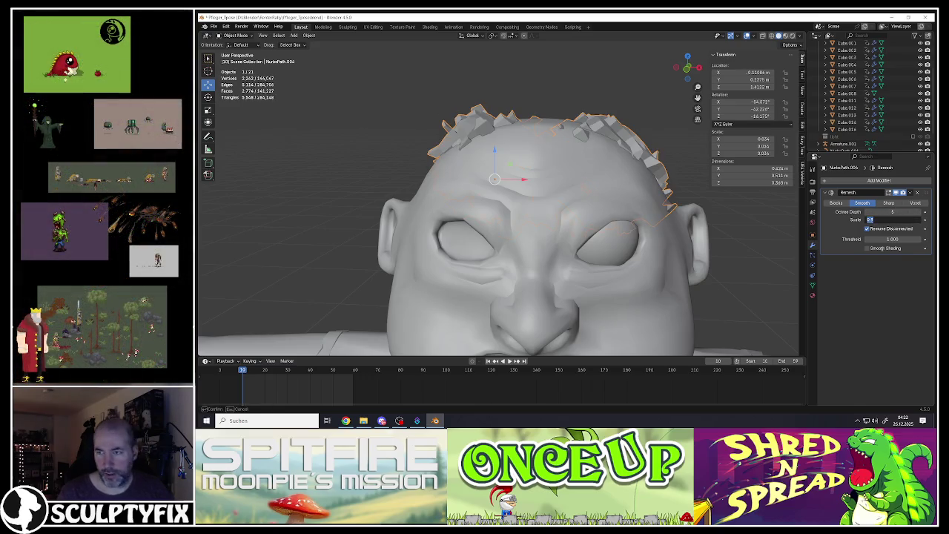
text(0.7)
key(Return)
middle_drag(563, 223, 506, 198)
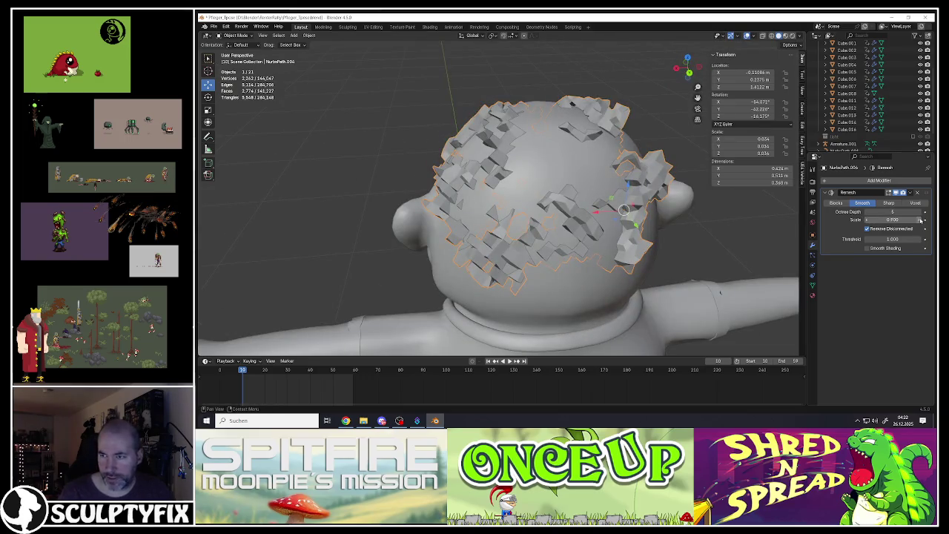
Raise octree depth to 6 and fine-tune the Remesh scale to about 0.62.
mouse_move(893, 220)
mouse_down()
mouse_move(922, 219)
mouse_move(908, 219)
mouse_up()
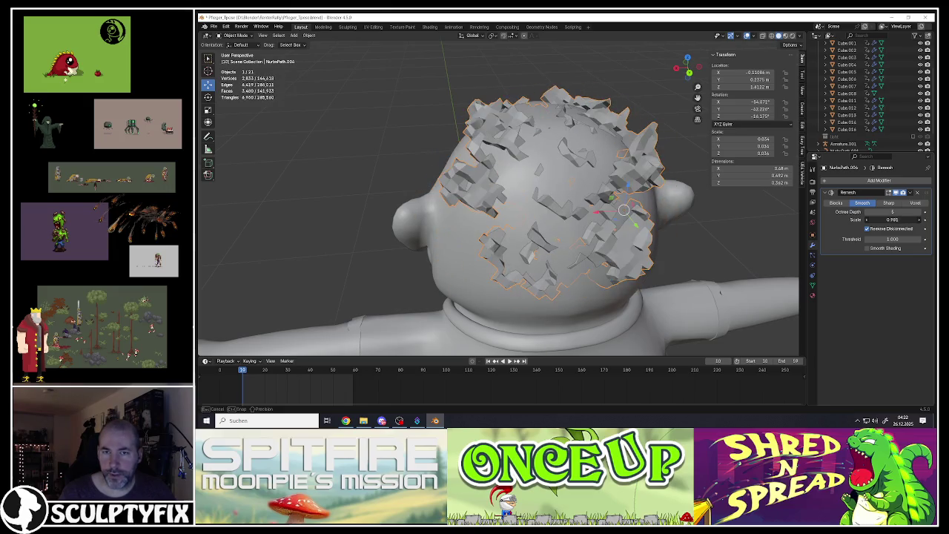
click(917, 212)
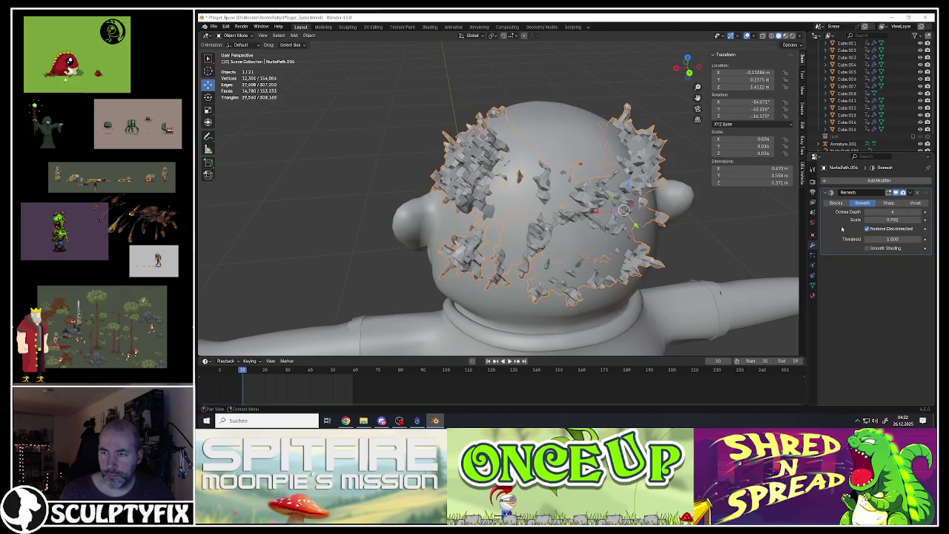
drag(882, 220, 869, 220)
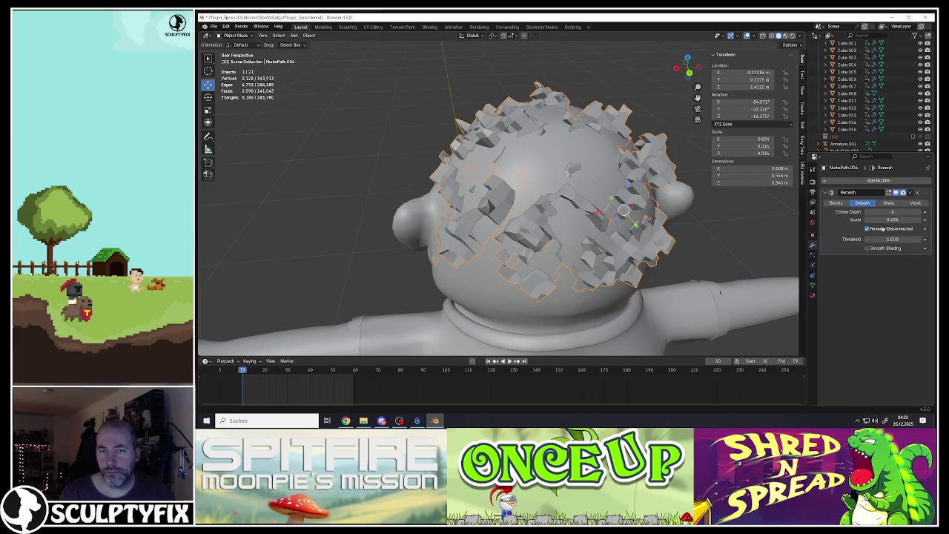
mouse_move(667, 178)
middle_down()
mouse_move(614, 166)
mouse_move(626, 189)
middle_up()
Scale the hair object up slightly.
key(s)
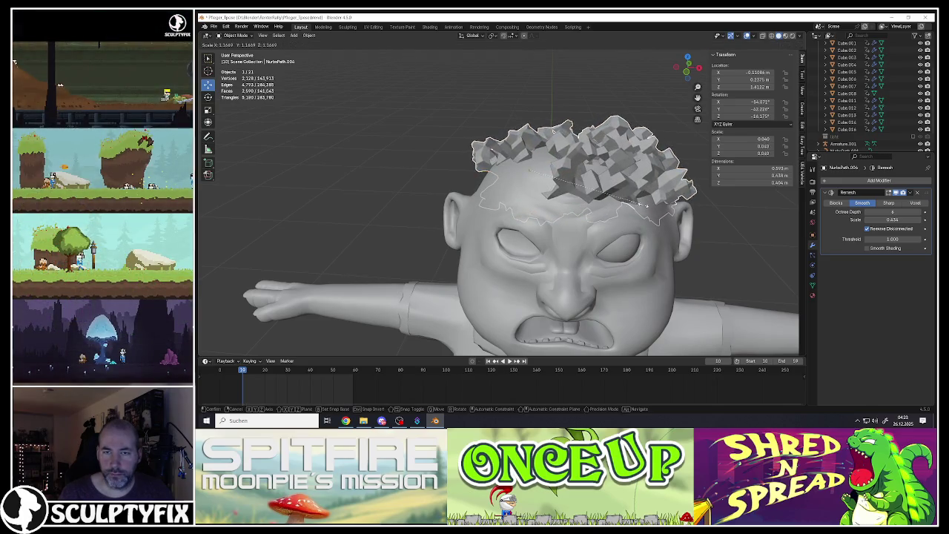
click(639, 199)
middle_drag(562, 172, 623, 191)
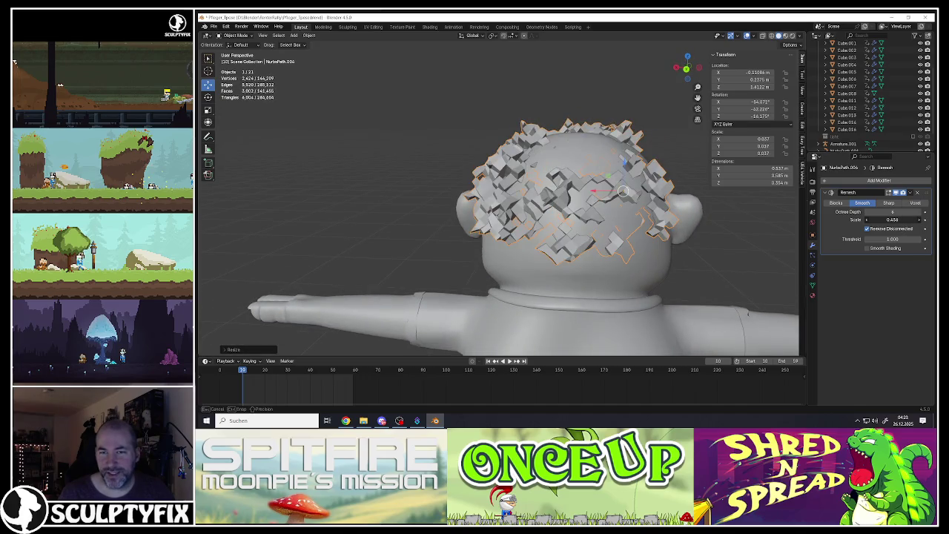
Fine-tune the Remesh scale to just under 1, checking the lumps from several angles.
drag(892, 220, 915, 220)
middle_drag(415, 193, 528, 191)
scroll(526, 190, down, 5)
scroll(526, 190, up, 5)
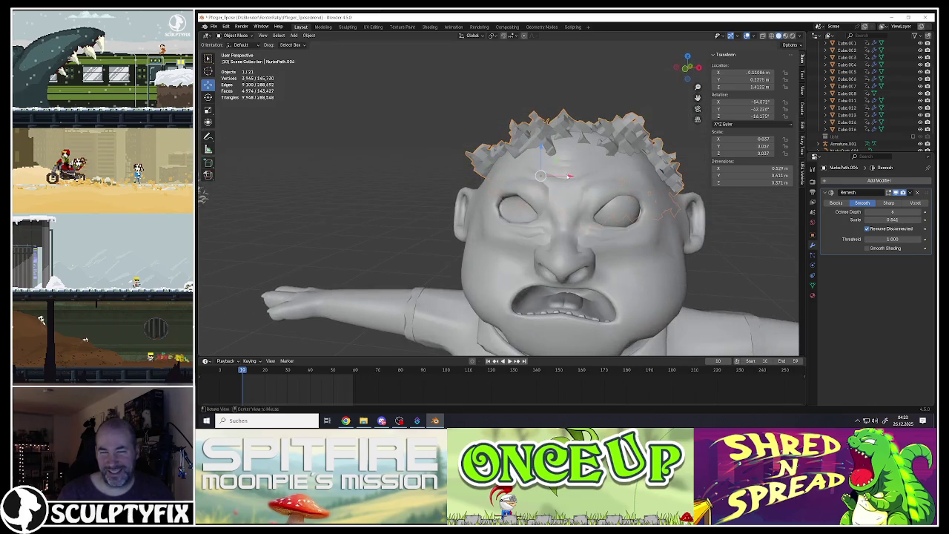
drag(893, 219, 898, 219)
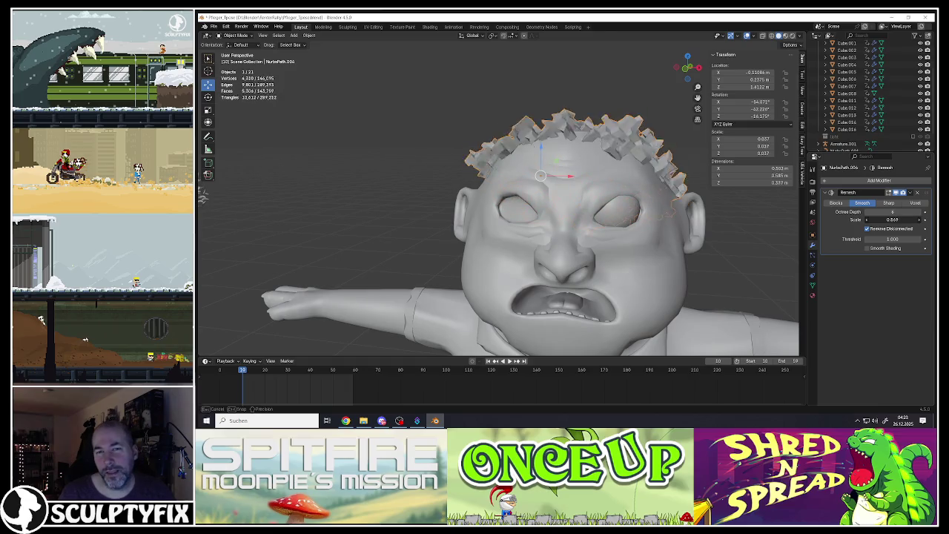
middle_drag(640, 191, 652, 189)
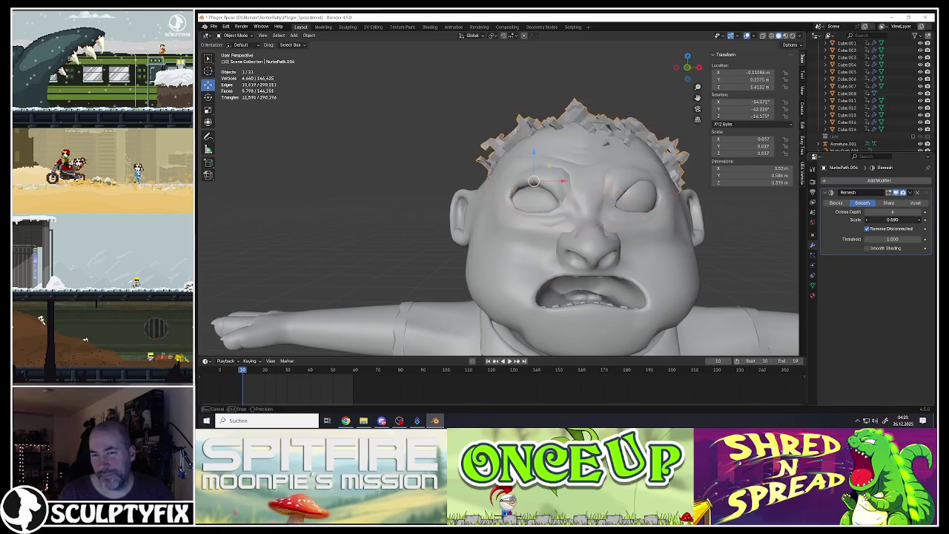
drag(892, 219, 901, 220)
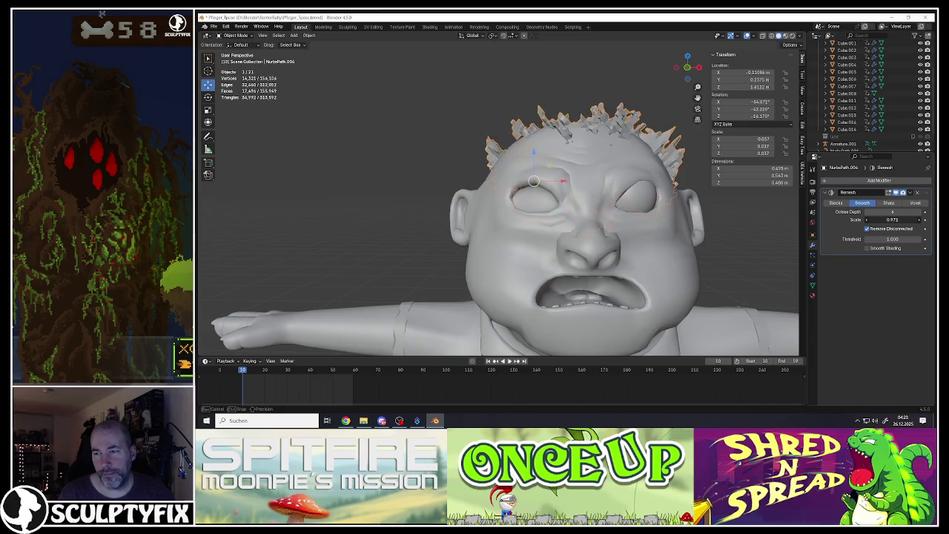
mouse_move(494, 196)
middle_down()
mouse_move(642, 187)
mouse_move(818, 223)
middle_up()
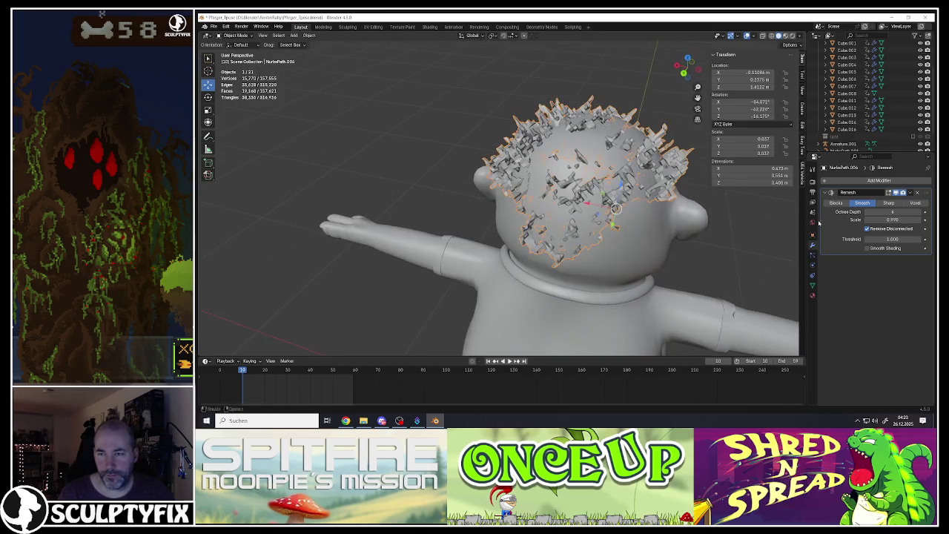
drag(893, 220, 876, 220)
mouse_move(631, 202)
middle_down()
mouse_move(660, 174)
mouse_move(652, 182)
middle_up()
click(909, 193)
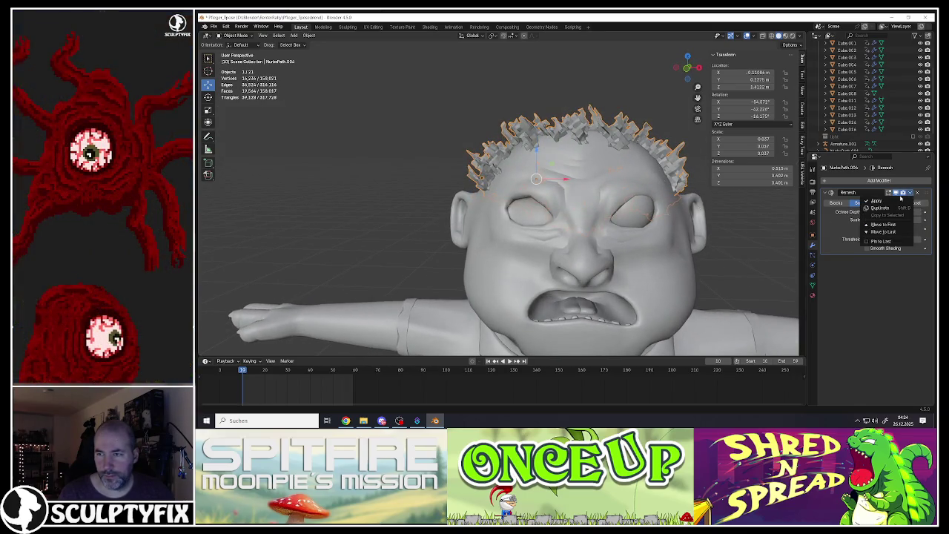
Apply the Remesh and fatten all the hair faces outward with Alt+S in Edit Mode.
click(888, 200)
key(Tab)
mouse_move(681, 186)
middle_down()
mouse_move(594, 194)
mouse_move(552, 181)
mouse_move(572, 183)
mouse_move(587, 155)
middle_up()
key(a)
key(alt+s)
click(596, 189)
key(Tab)
Give the hair smooth shading, trying auto smooth and then plain Shade Smooth.
right_click(587, 156)
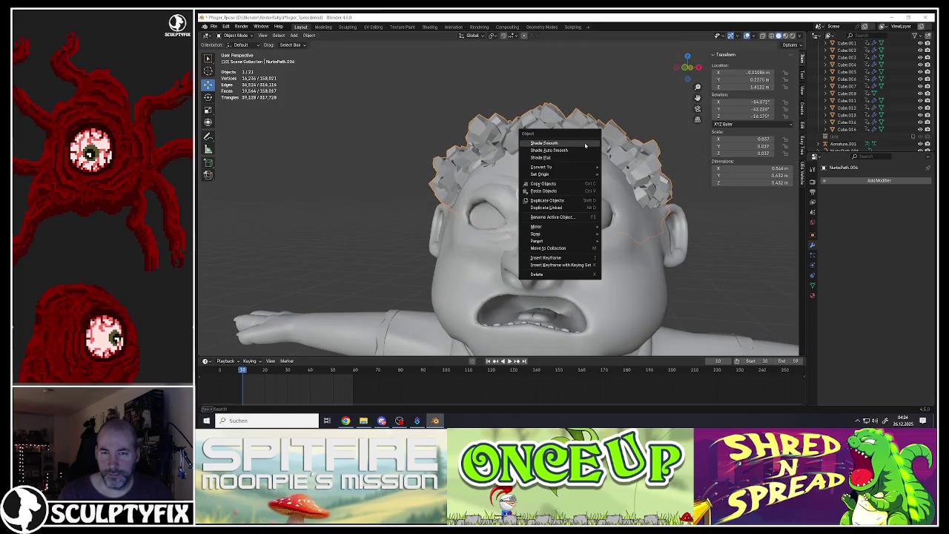
click(561, 148)
right_click(561, 145)
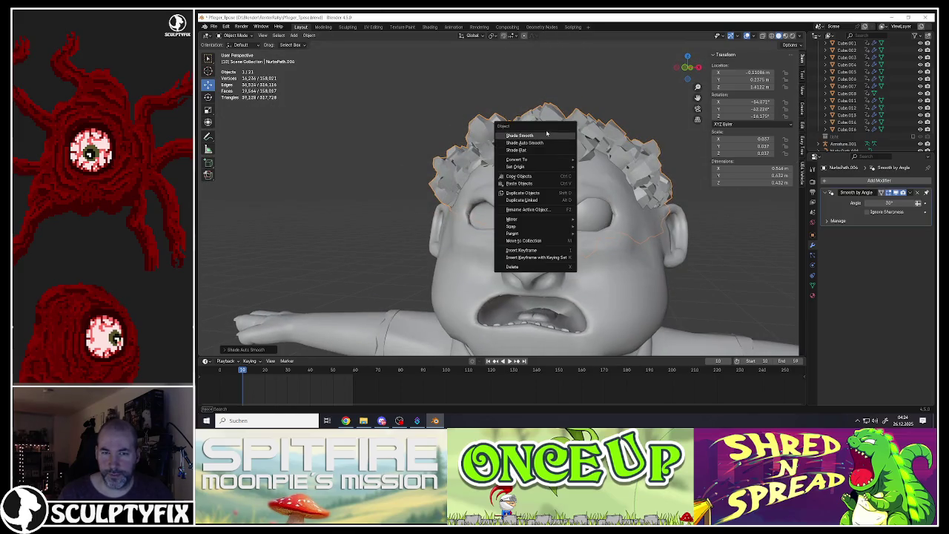
click(546, 135)
mouse_move(546, 135)
middle_down()
mouse_move(537, 164)
mouse_move(620, 186)
middle_up()
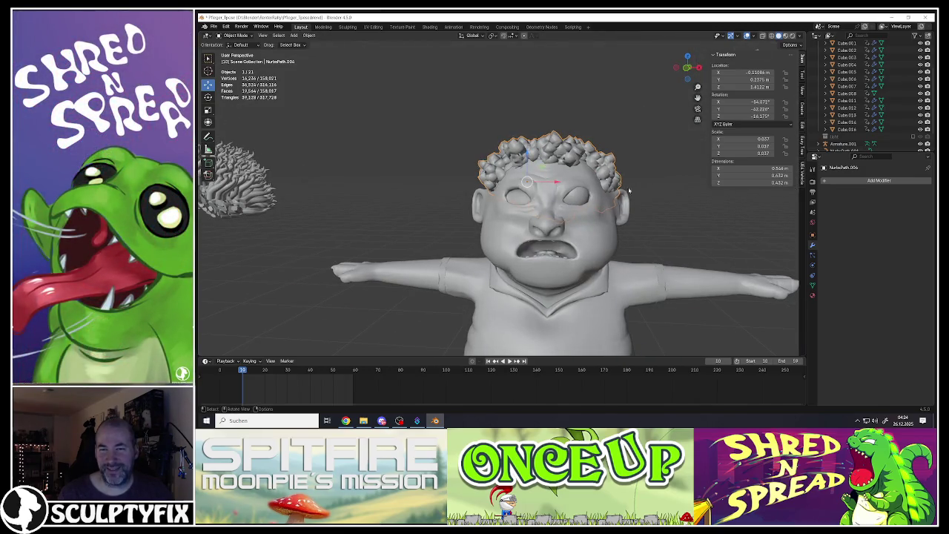
Scale the hair slightly larger and deselect it to judge the result.
key(s)
click(656, 203)
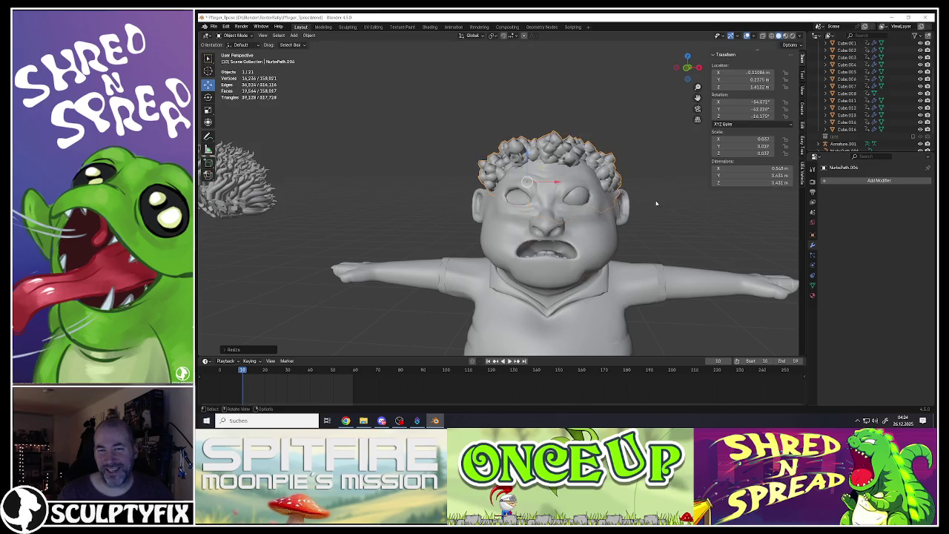
scroll(580, 204, down, 5)
scroll(563, 178, up, 5)
key(alt+a)
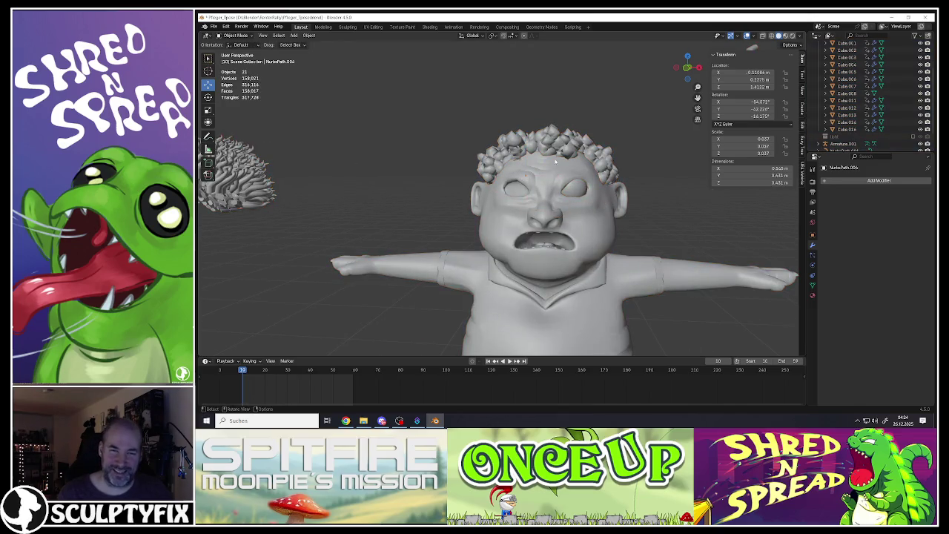
Reselect the hair, view it from side and front, and bring up the Add Modifier list.
scroll(547, 147, up, 1)
click(547, 147)
scroll(547, 146, up, 2)
middle_drag(547, 147, 494, 147)
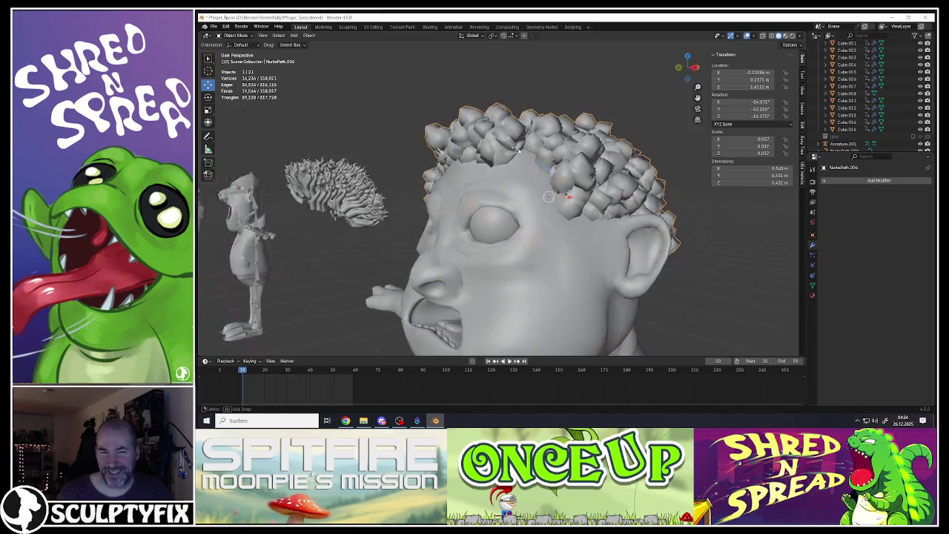
middle_drag(532, 171, 593, 178)
scroll(593, 178, down, 3)
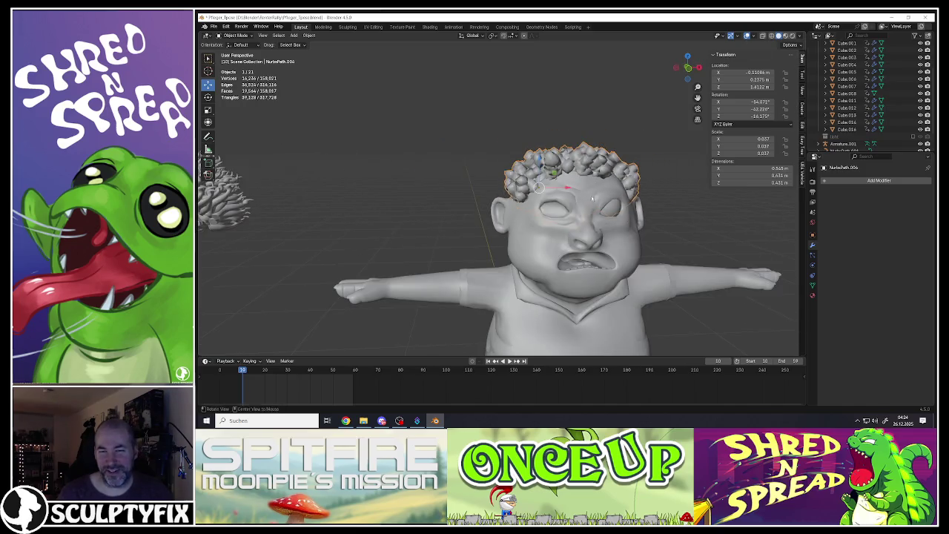
scroll(629, 198, up, 1)
click(852, 180)
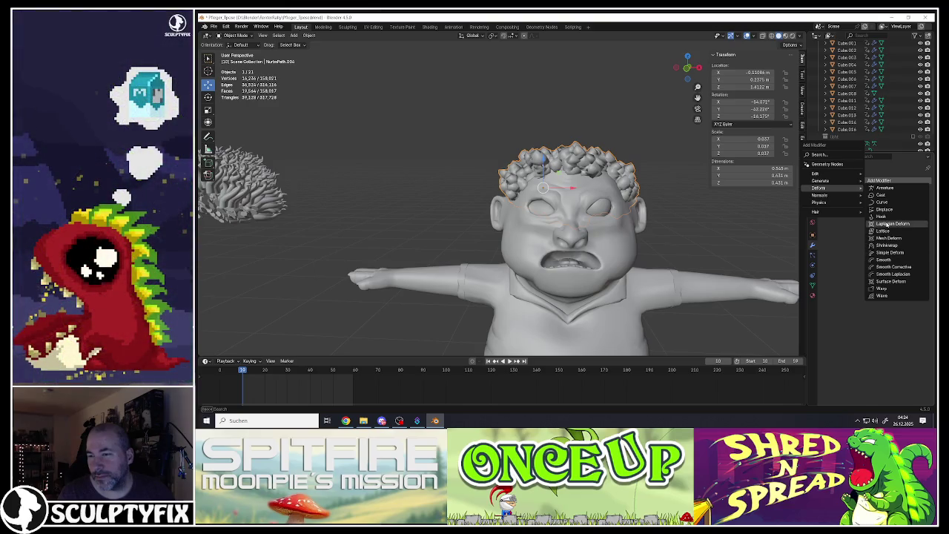
mouse_move(820, 180)
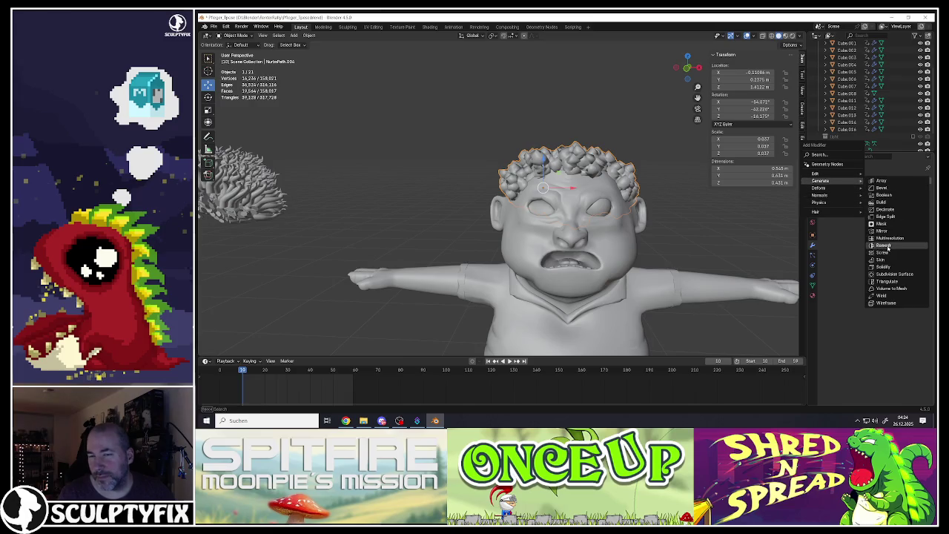
Add a Remesh to the hair in Smooth mode at octree depth 5 with a raised scale.
click(886, 245)
scroll(543, 187, up, 3)
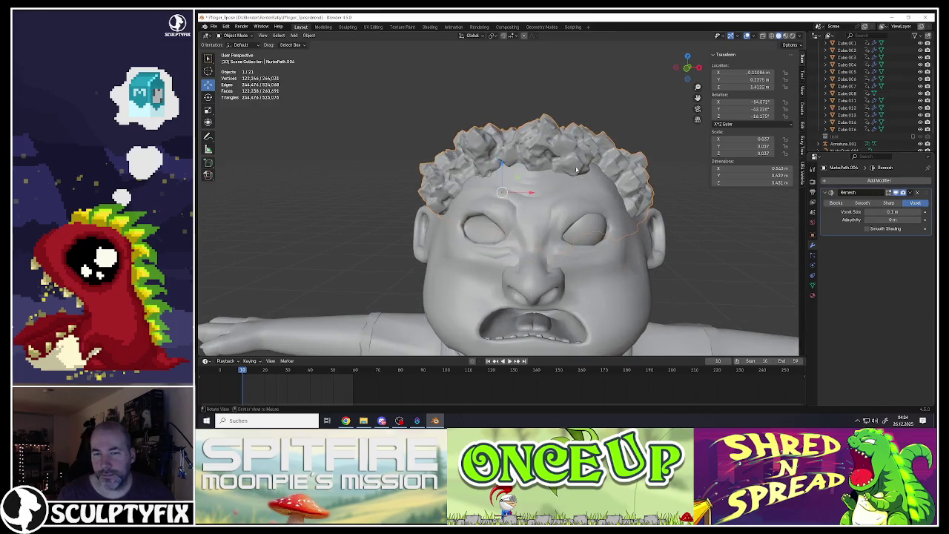
middle_drag(543, 187, 535, 180)
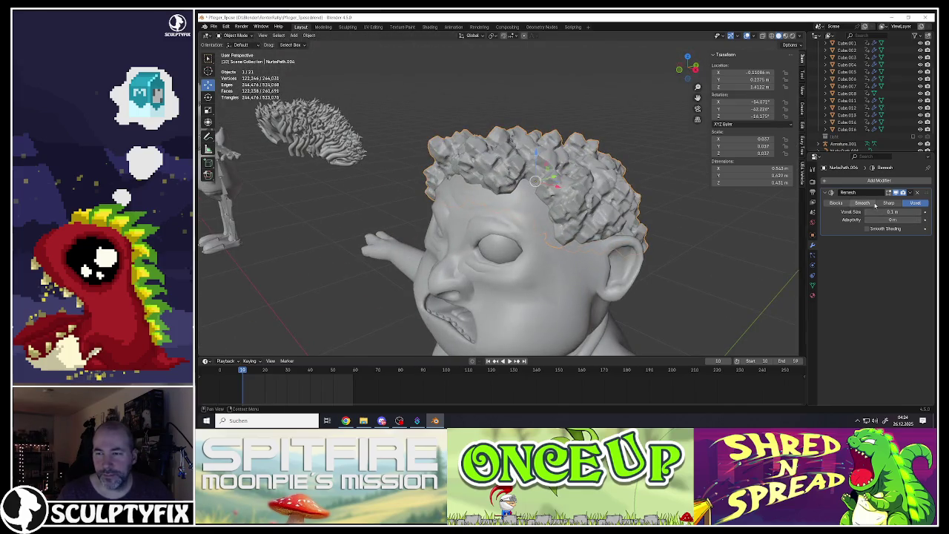
click(875, 204)
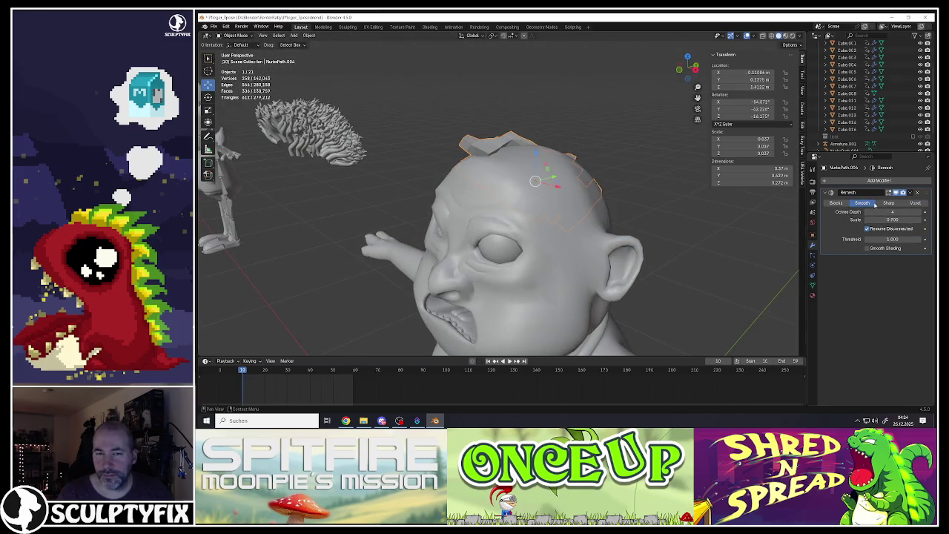
click(919, 213)
middle_drag(534, 186, 572, 172)
middle_drag(624, 186, 645, 181)
drag(891, 219, 913, 219)
mouse_move(579, 194)
middle_down()
mouse_move(519, 196)
mouse_move(559, 197)
middle_up()
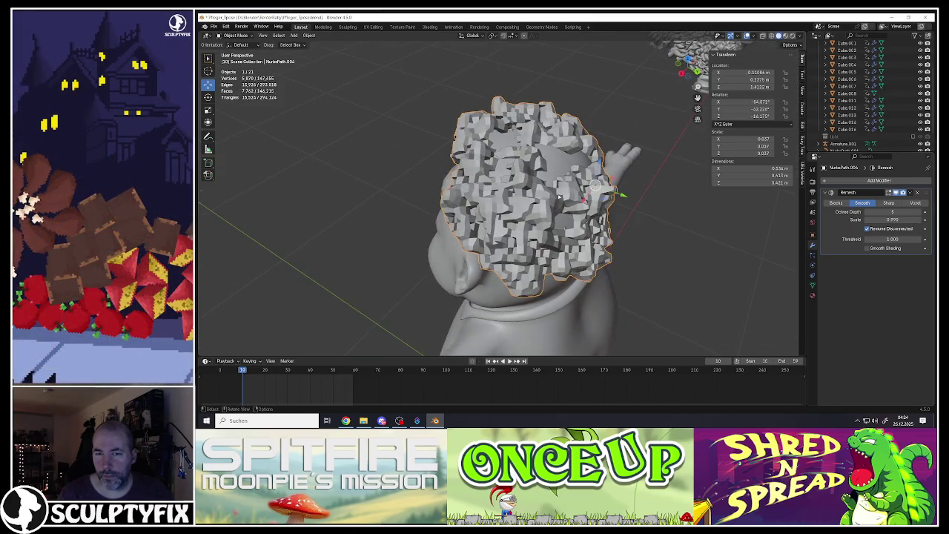
Nudge the hair object's position on the head twice.
key(g)
key(y)
click(626, 197)
mouse_move(626, 197)
middle_down()
mouse_move(585, 178)
mouse_move(546, 187)
middle_up()
key(g)
click(579, 172)
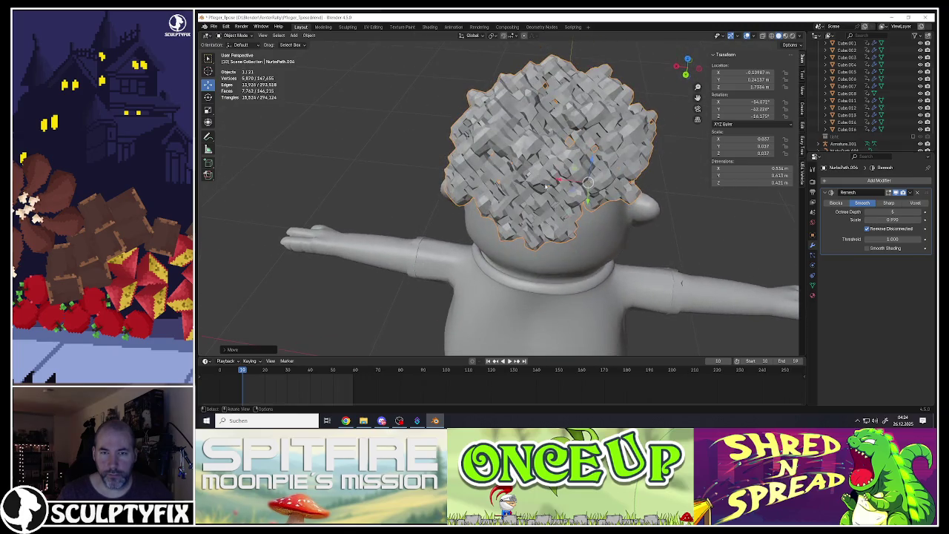
Try fattening the hair faces again, then lower the Remesh scale to about 0.784.
key(Tab)
key(alt+s)
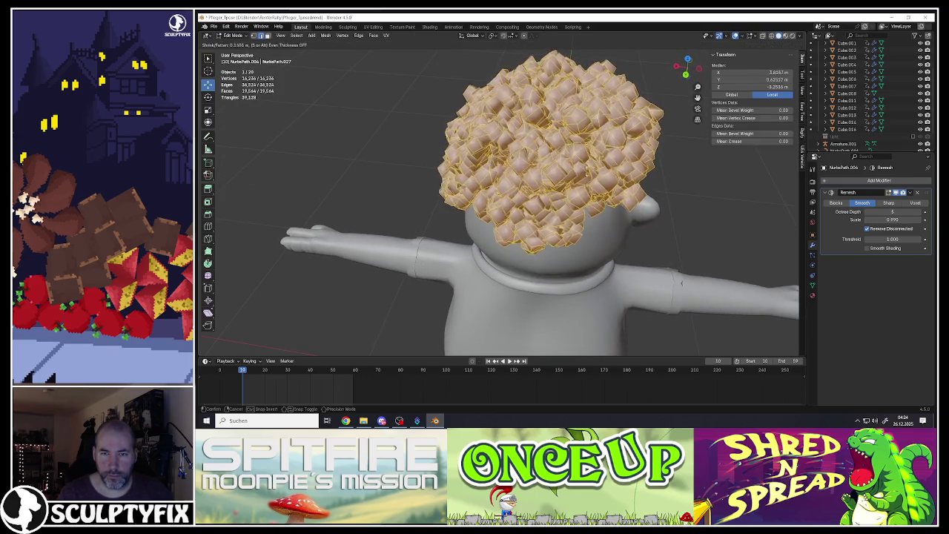
key(Escape)
key(Tab)
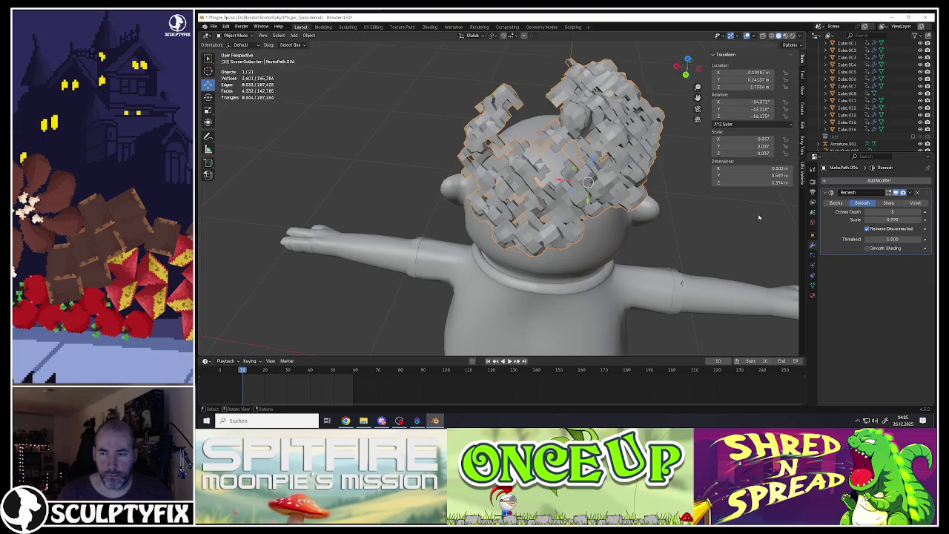
drag(892, 220, 879, 219)
Lower the hair vertically onto the head with G Z.
mouse_move(745, 214)
middle_down()
mouse_move(646, 165)
mouse_move(561, 148)
middle_up()
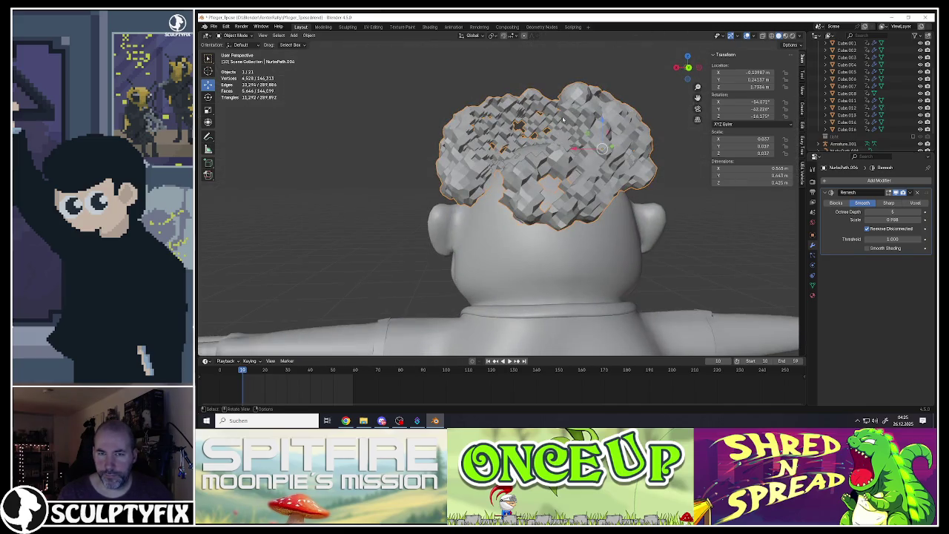
key(g)
key(z)
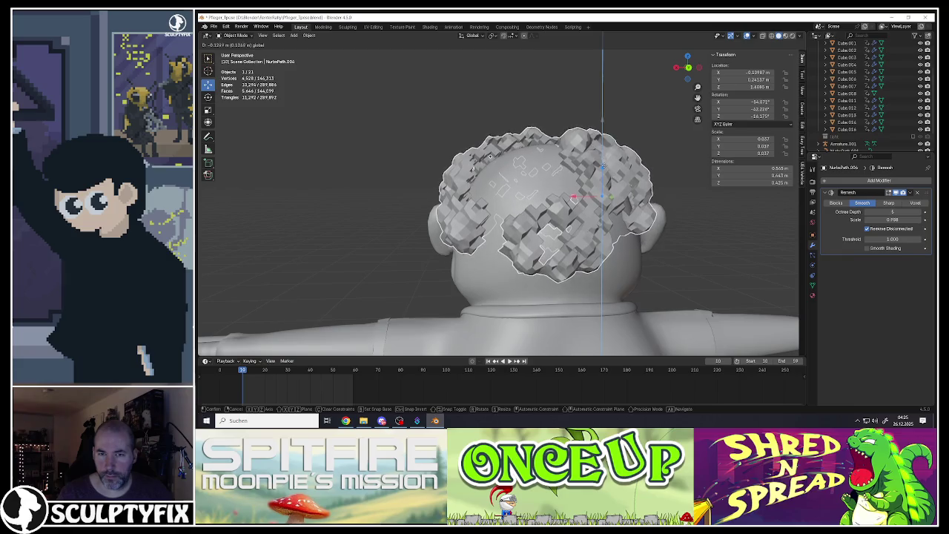
click(606, 158)
middle_drag(606, 159, 667, 186)
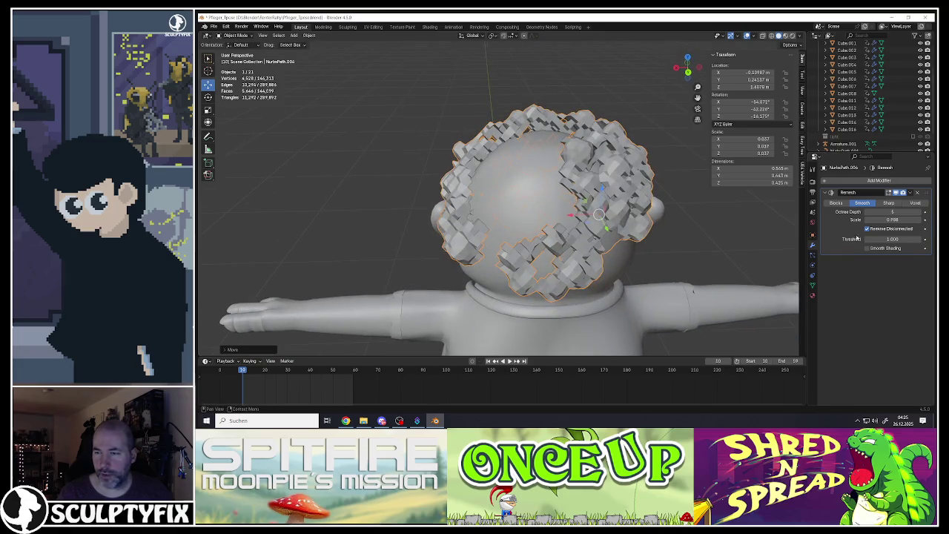
Raise the Remesh octree depth to 6 and adjust its scale.
click(919, 214)
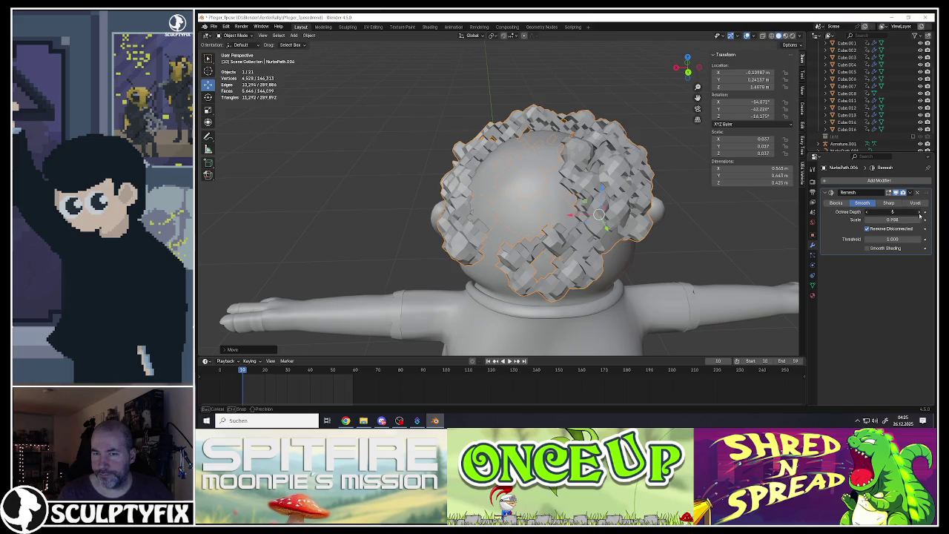
drag(893, 220, 886, 219)
mouse_move(467, 159)
middle_down()
mouse_move(614, 185)
mouse_move(678, 263)
middle_up()
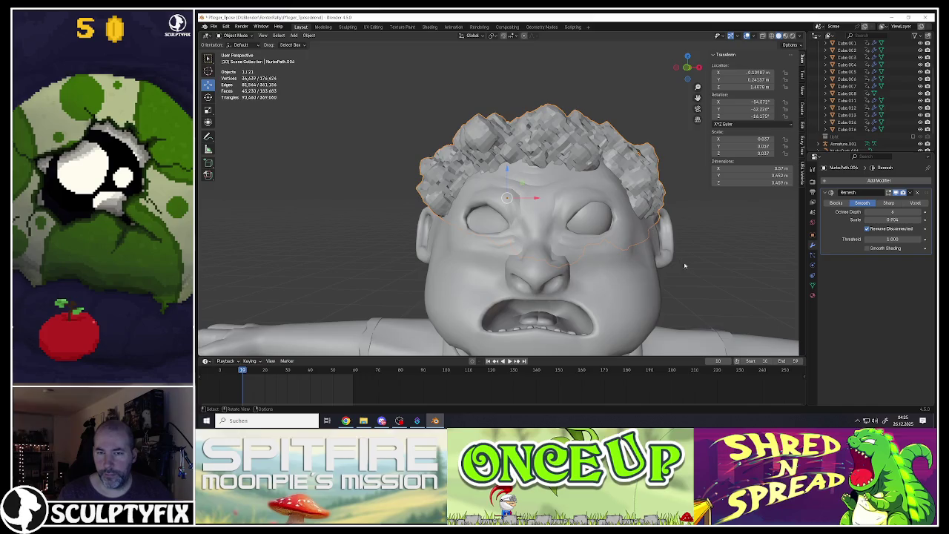
Make small position adjustments to seat the blocky hair on the head.
key(s)
right_click(706, 257)
key(g)
click(563, 245)
mouse_move(564, 245)
middle_down()
mouse_move(549, 222)
mouse_move(580, 198)
mouse_move(613, 191)
mouse_move(449, 181)
mouse_move(493, 199)
mouse_move(556, 194)
middle_up()
scroll(549, 223, down, 3)
scroll(549, 222, up, 1)
key(g)
click(580, 198)
scroll(519, 185, up, 3)
scroll(449, 181, down, 5)
scroll(474, 189, up, 5)
scroll(497, 202, up, 4)
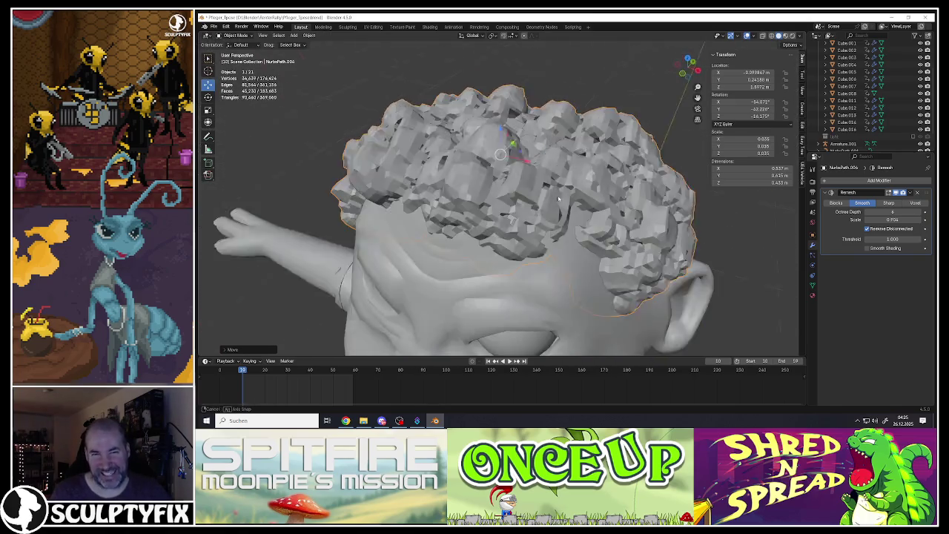
scroll(558, 195, down, 3)
Shade the remeshed hair smooth and apply its Remesh modifier from the modifier dropdown.
right_click(575, 178)
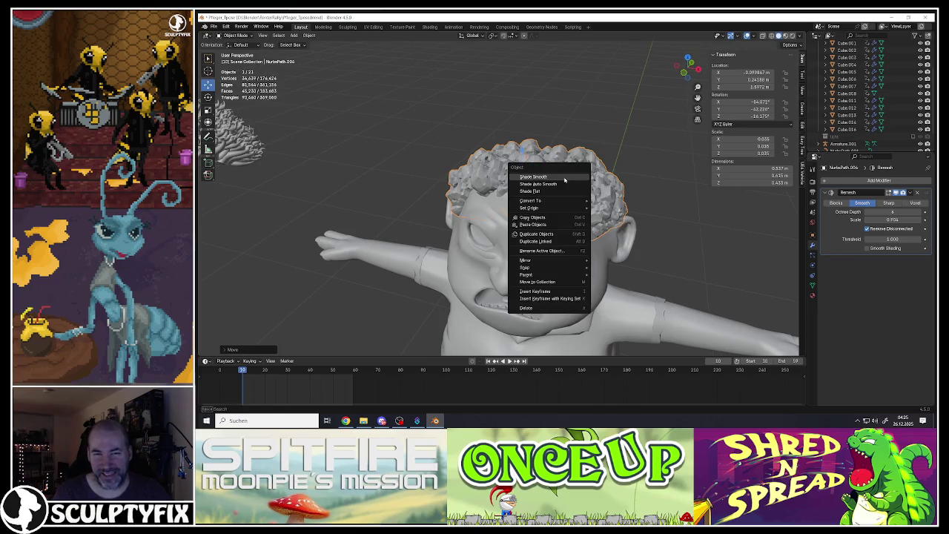
click(564, 180)
scroll(564, 180, up, 4)
click(911, 193)
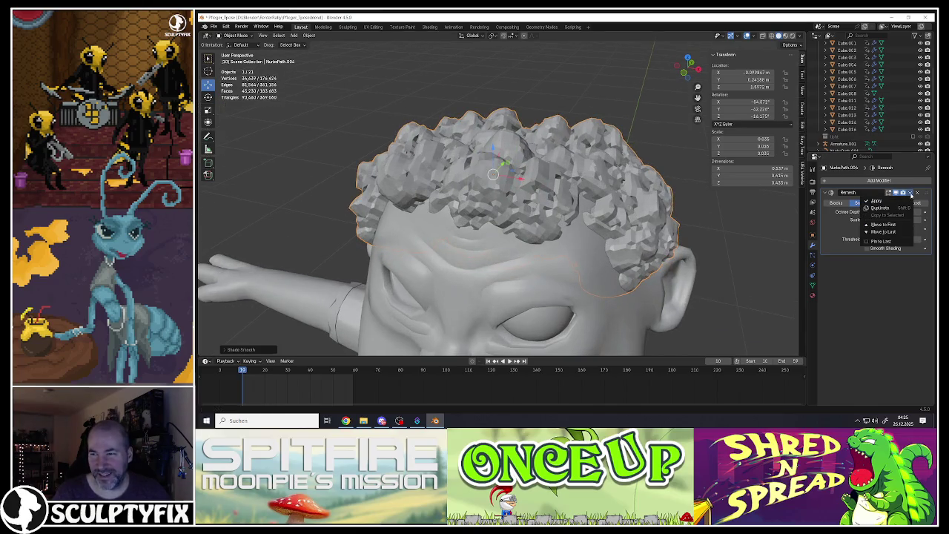
click(891, 203)
Shade the applied hair mesh smooth again, then deselect everything to inspect it from the front.
right_click(458, 167)
click(463, 170)
mouse_move(464, 170)
middle_down()
mouse_move(546, 166)
mouse_move(570, 184)
mouse_move(533, 178)
mouse_move(494, 205)
mouse_move(519, 193)
middle_up()
scroll(546, 166, down, 4)
scroll(533, 178, up, 4)
scroll(519, 192, down, 4)
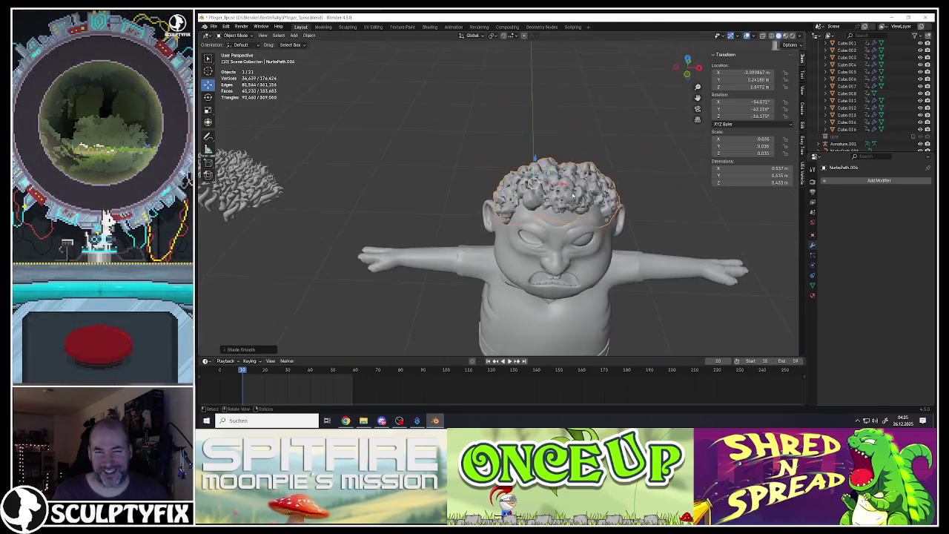
scroll(519, 193, down, 2)
key(alt+a)
scroll(572, 211, up, 3)
scroll(573, 211, down, 2)
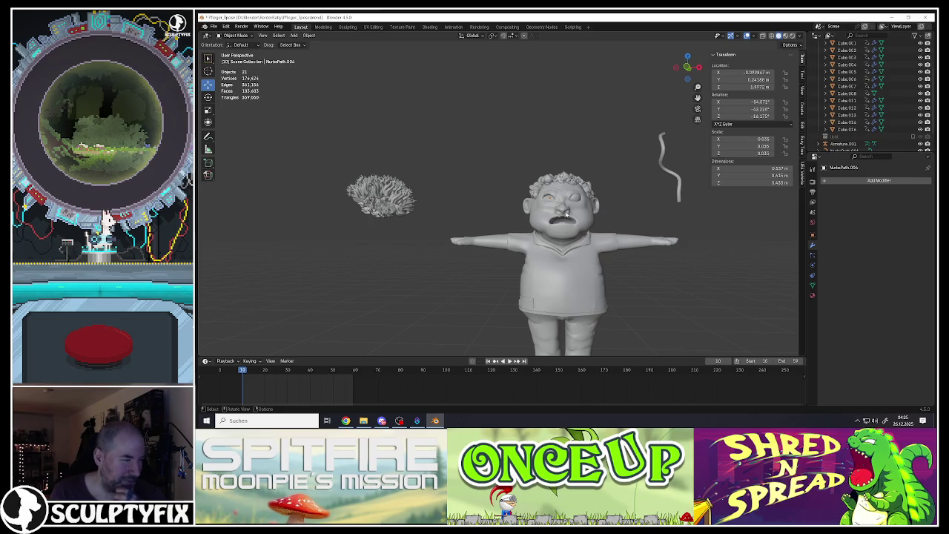
Select the head hair and fatten its faces with Alt+S in Edit Mode to puff it up.
middle_drag(570, 200, 572, 198)
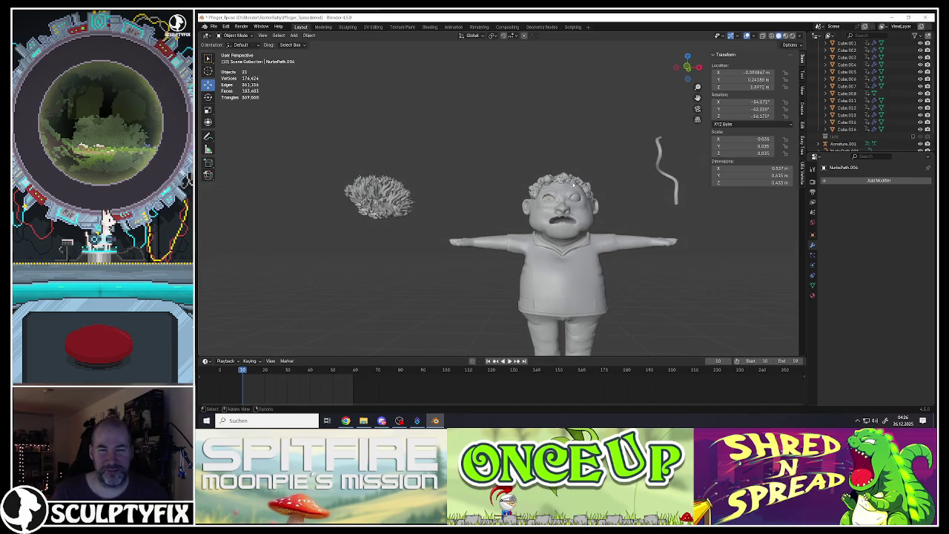
click(575, 183)
scroll(574, 183, up, 3)
key(Tab)
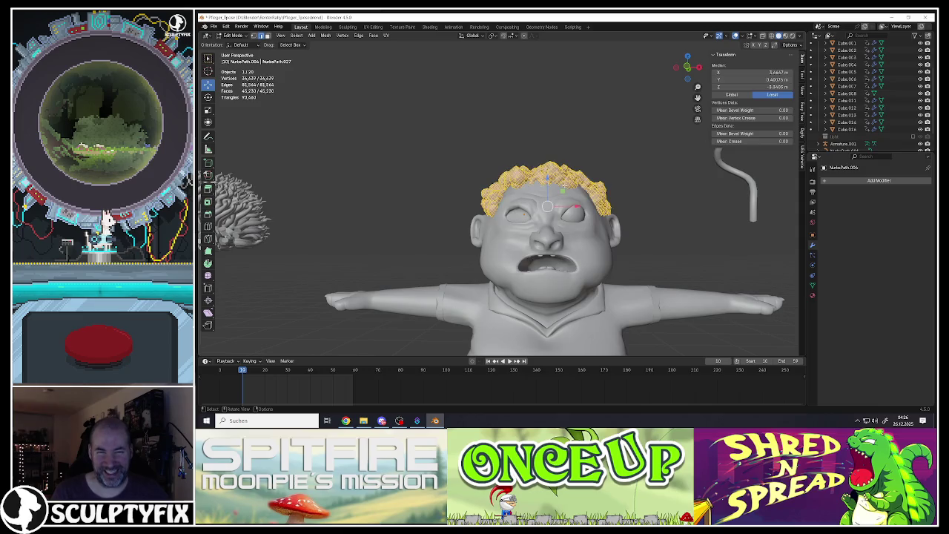
middle_drag(564, 140, 578, 132)
key(alt+s)
click(580, 130)
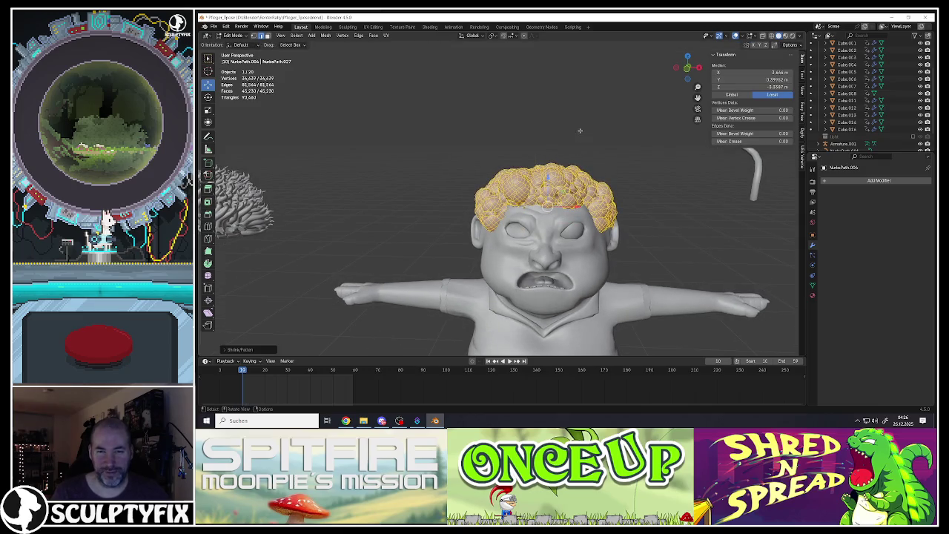
key(Tab)
Move the puffed hair vertically along the Z axis to a new height.
key(g)
key(z)
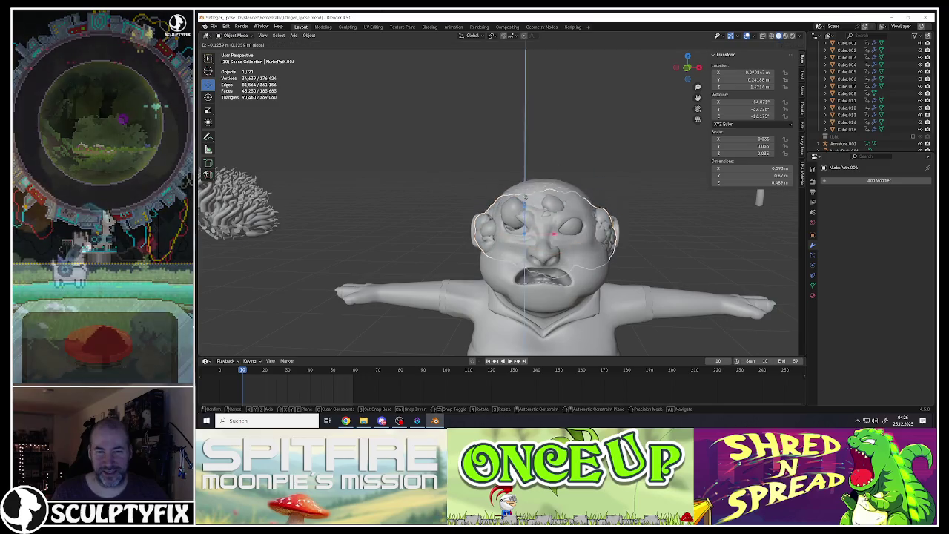
click(525, 197)
mouse_move(525, 196)
middle_down()
mouse_move(495, 199)
mouse_move(610, 206)
mouse_move(451, 172)
middle_up()
Delete the hair object and select the spare fur clump beside the character.
key(Delete)
scroll(610, 206, down, 3)
click(447, 170)
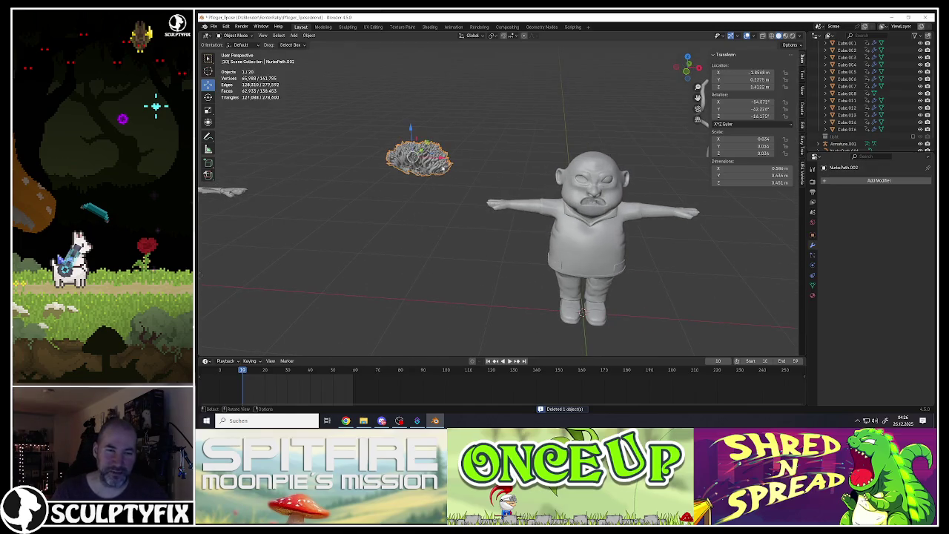
Duplicate the fur clump and place the copy on the character's head.
key(shift+d)
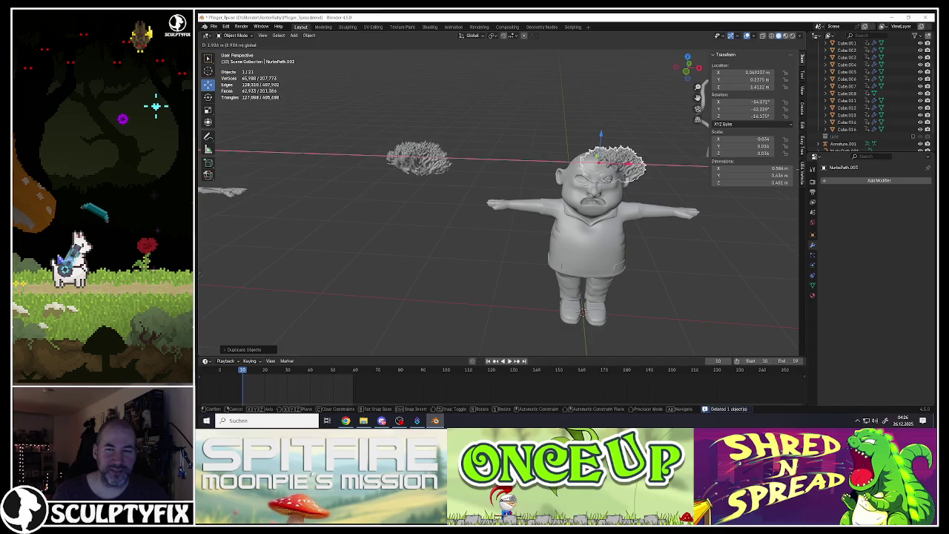
click(617, 172)
scroll(618, 172, up, 4)
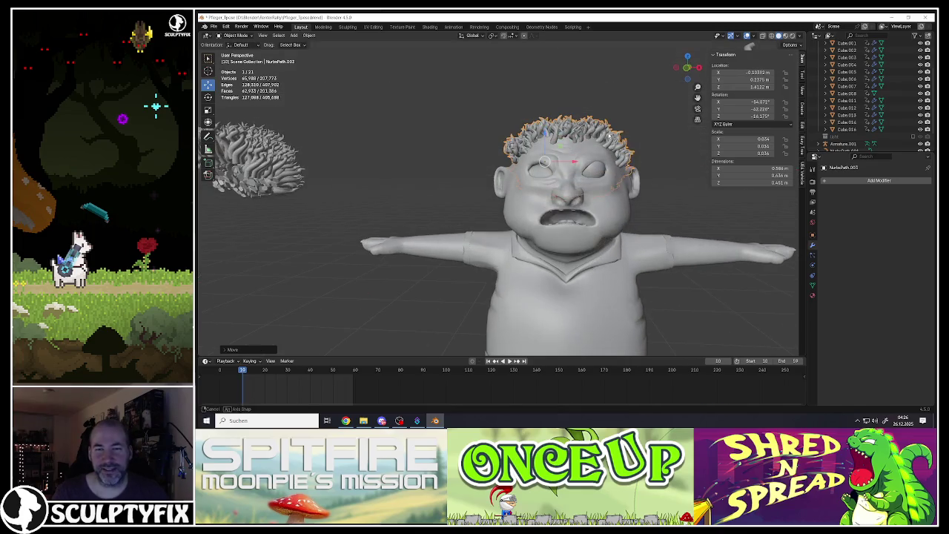
scroll(587, 143, up, 2)
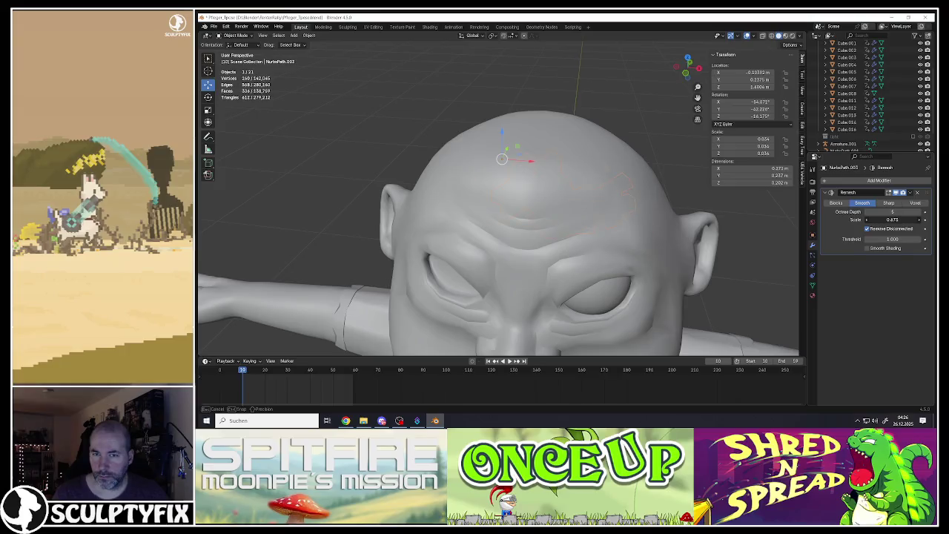
Raise the remesh Scale from 0.428 to about 0.877 and increase Octree Depth by one.
mouse_move(892, 219)
mouse_down()
mouse_move(900, 220)
mouse_move(883, 220)
mouse_up()
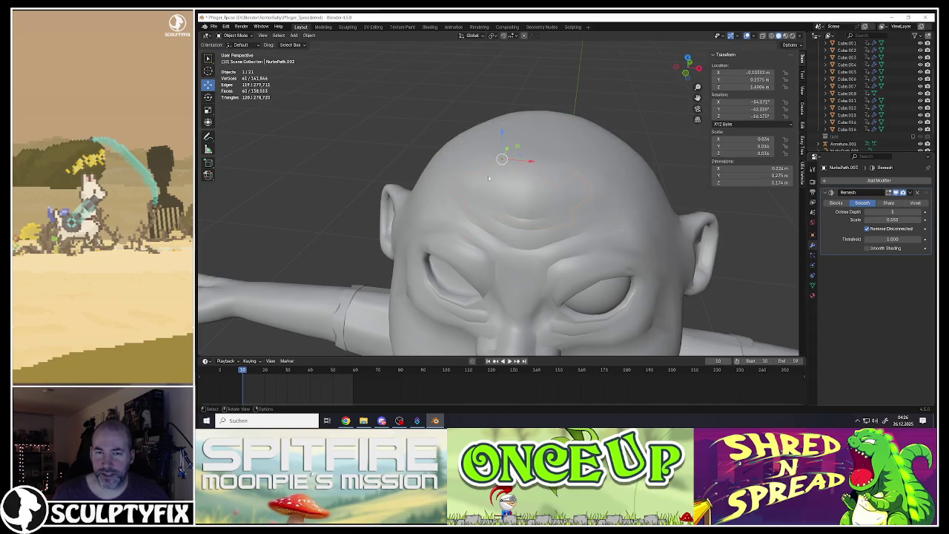
mouse_move(488, 178)
middle_down()
mouse_move(463, 192)
mouse_move(585, 194)
middle_up()
drag(891, 219, 903, 219)
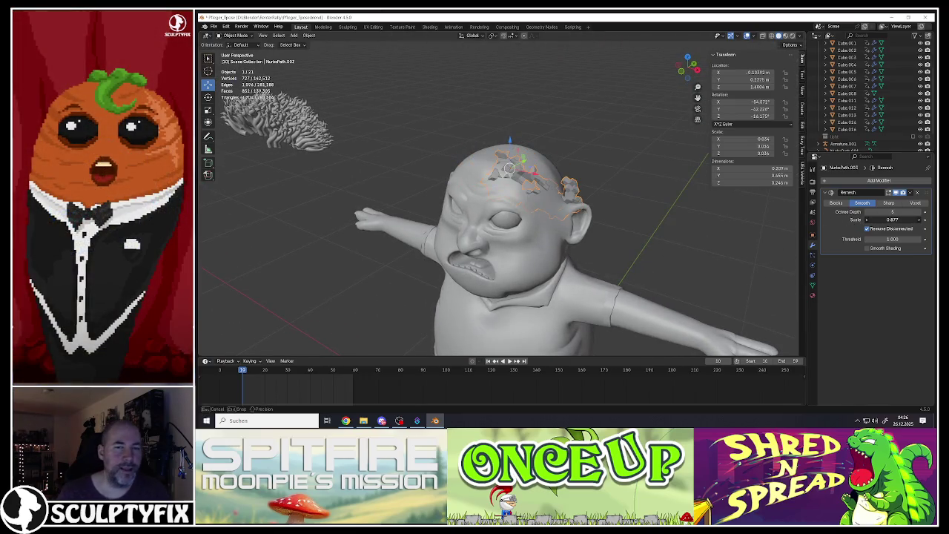
drag(902, 220, 931, 216)
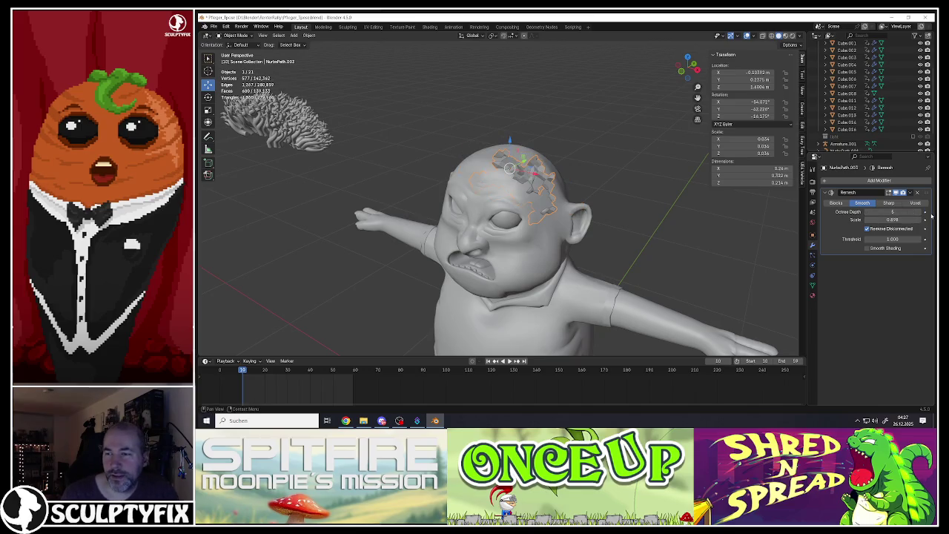
click(920, 213)
mouse_move(482, 167)
middle_down()
mouse_move(518, 162)
mouse_move(438, 153)
mouse_move(519, 172)
middle_up()
scroll(518, 162, down, 3)
key(KP_Decimal)
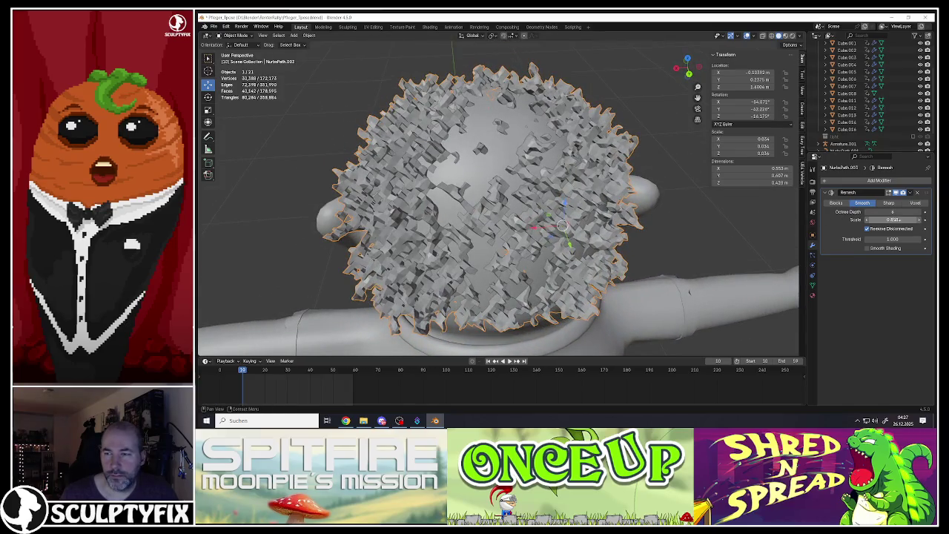
Fine-tune the remesh Scale to about 0.982, then apply the Remesh modifier.
mouse_move(892, 219)
mouse_down()
mouse_move(882, 219)
mouse_move(900, 219)
mouse_up()
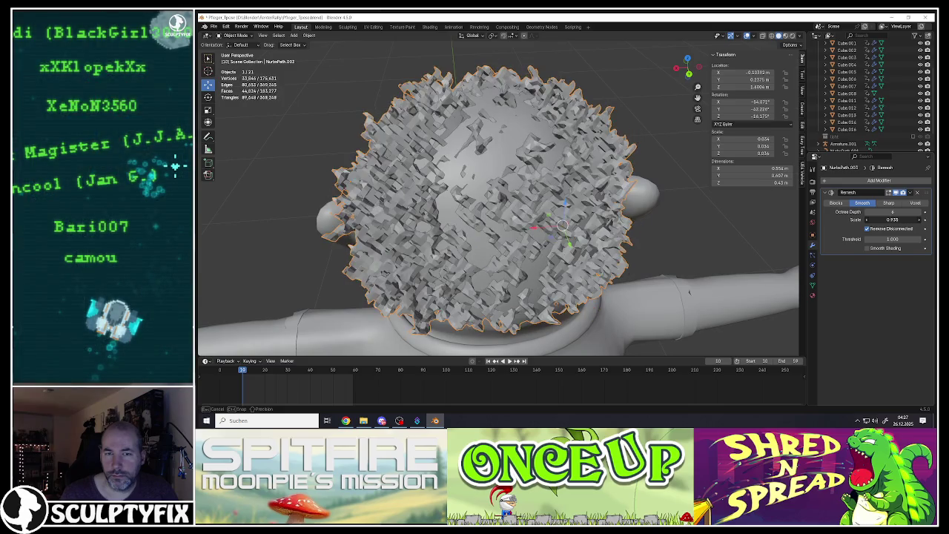
drag(901, 219, 910, 219)
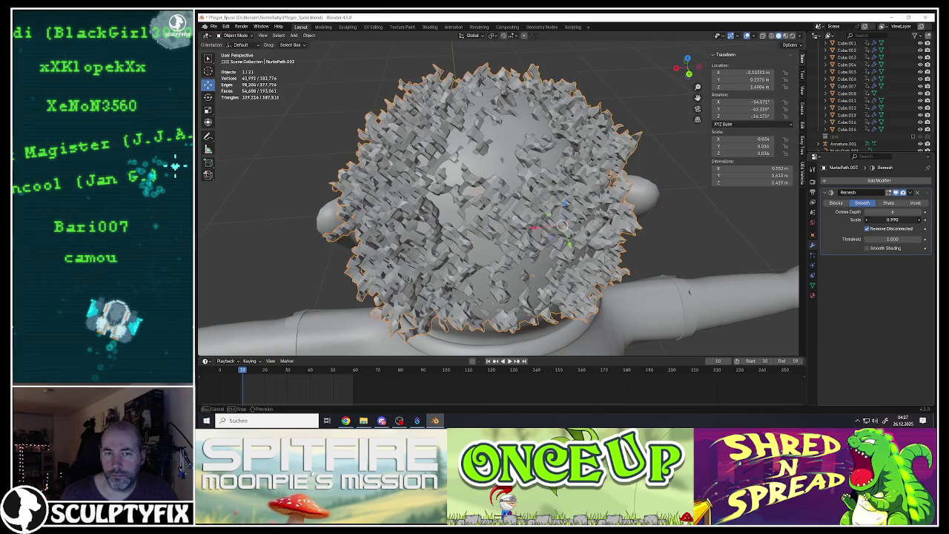
middle_drag(599, 234, 652, 199)
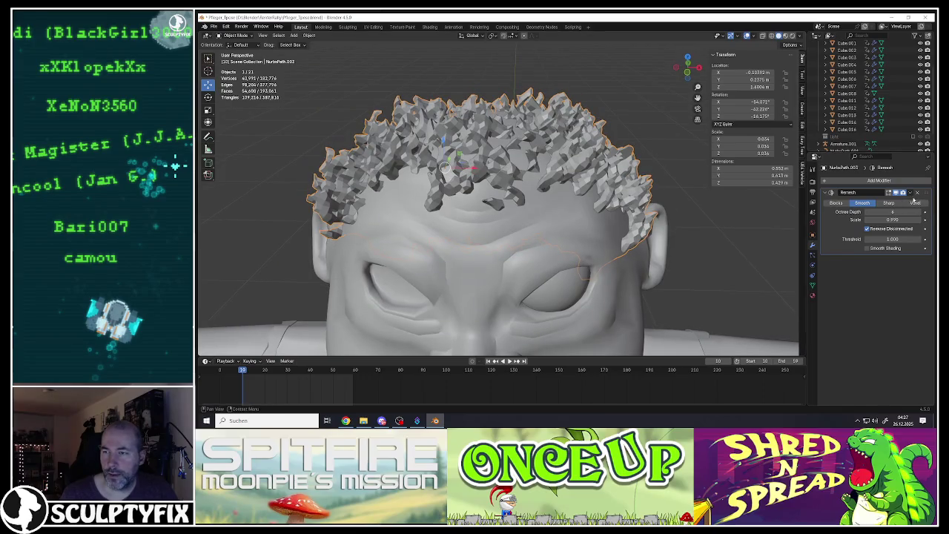
click(910, 193)
click(876, 200)
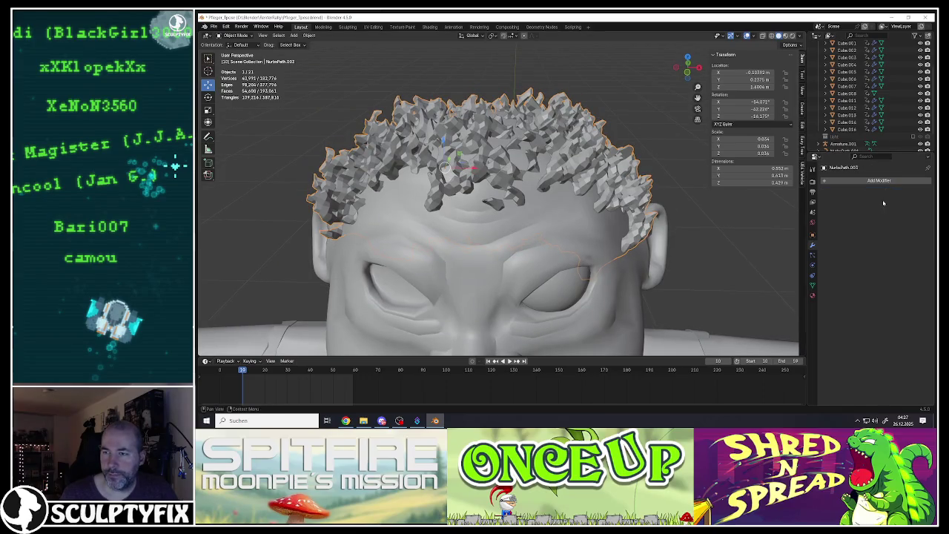
Select all of the hair mesh in Edit Mode and fatten it along its normals.
key(Tab)
key(a)
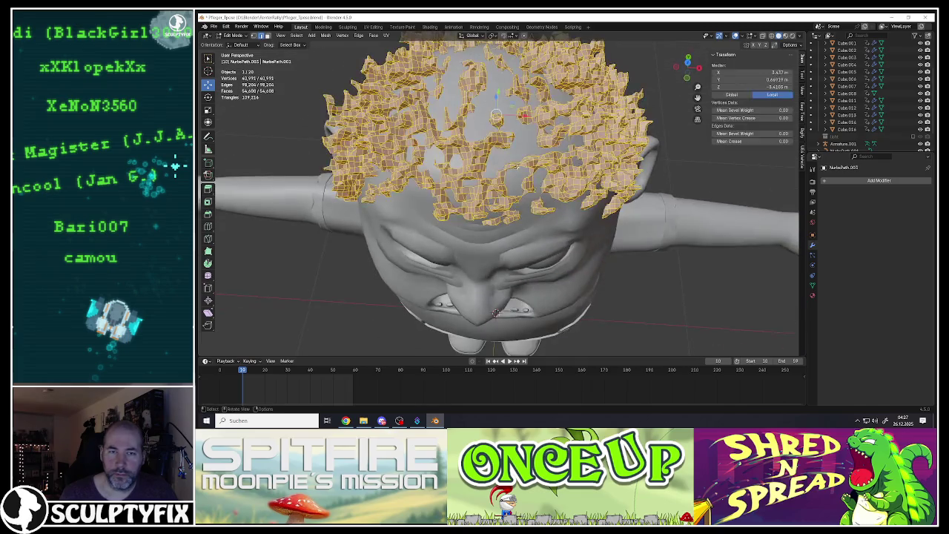
middle_drag(537, 149, 536, 191)
key(g)
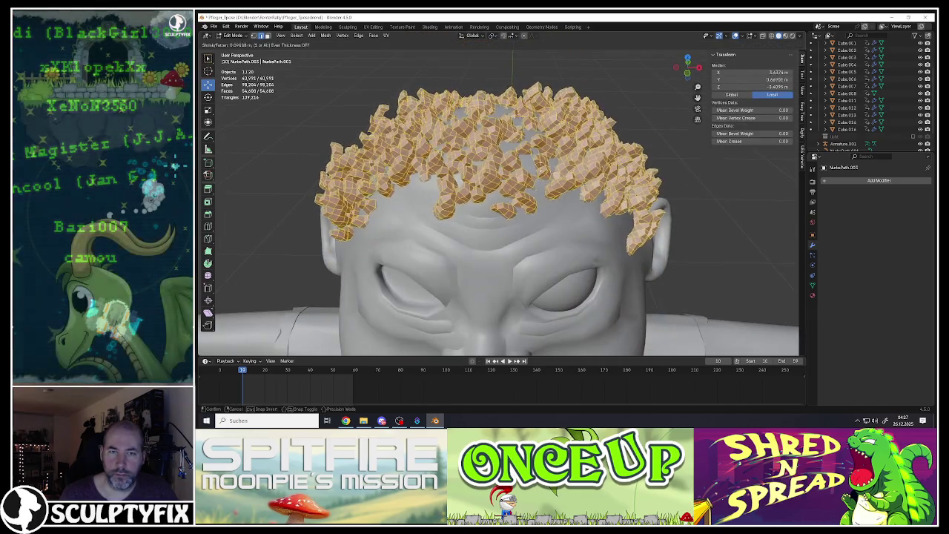
key(Return)
mouse_move(496, 193)
middle_down()
mouse_move(497, 148)
mouse_move(496, 192)
middle_up()
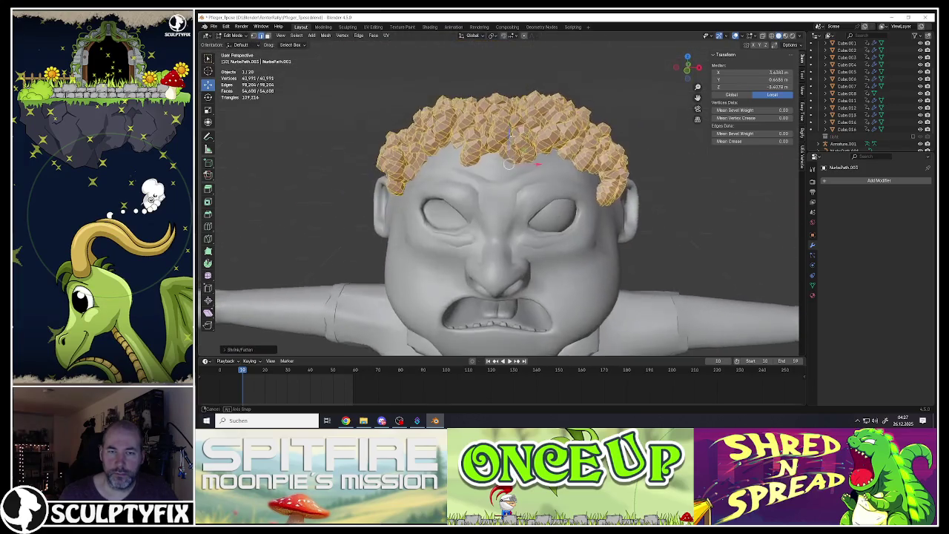
key(Tab)
Frame the hair close up and give it Shade Smooth.
key(KP_Decimal)
right_click(518, 143)
click(519, 148)
mouse_move(518, 148)
middle_down()
mouse_move(613, 136)
mouse_move(523, 117)
mouse_move(469, 187)
mouse_move(476, 116)
middle_up()
scroll(470, 186, up, 3)
Move the hair object along the Z axis to adjust its height on the head.
key(g)
key(z)
click(460, 108)
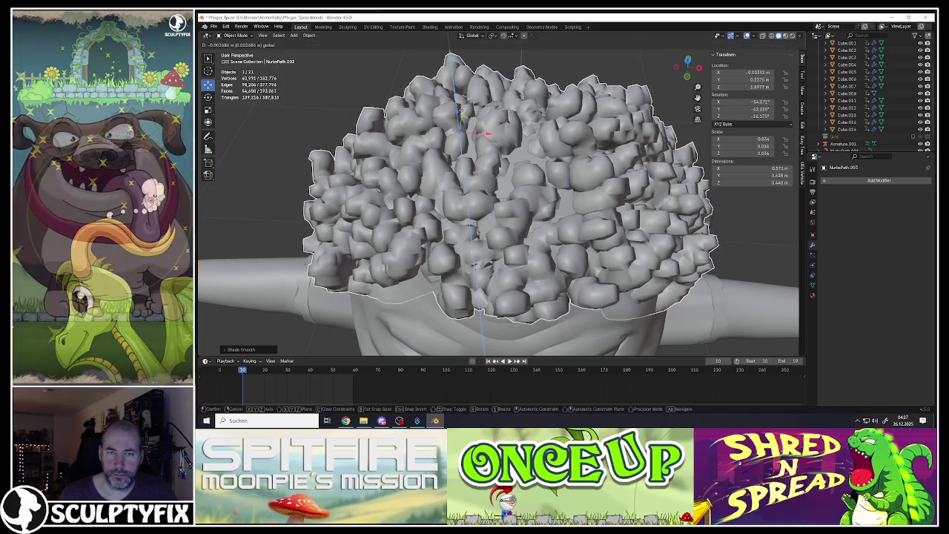
scroll(509, 150, down, 3)
scroll(509, 150, down, 2)
scroll(519, 170, down, 3)
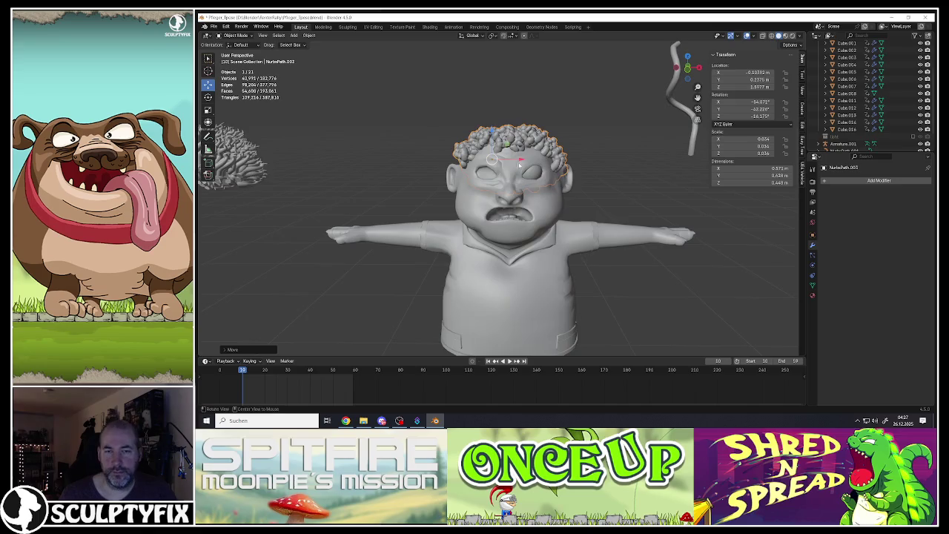
In Edit Mode, select the linked hair mesh and move it onto the head.
key(Tab)
scroll(553, 169, up, 3)
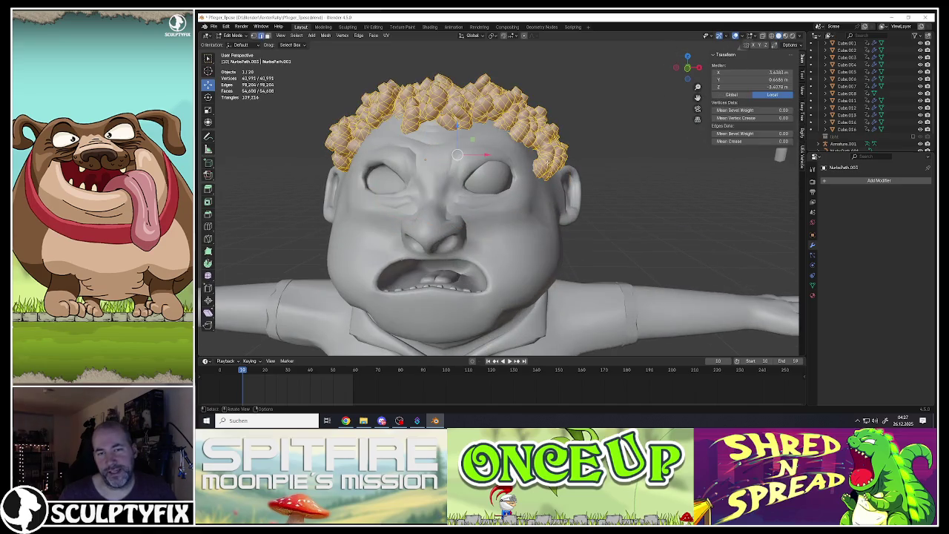
key(alt+a)
key(l)
key(g)
click(540, 152)
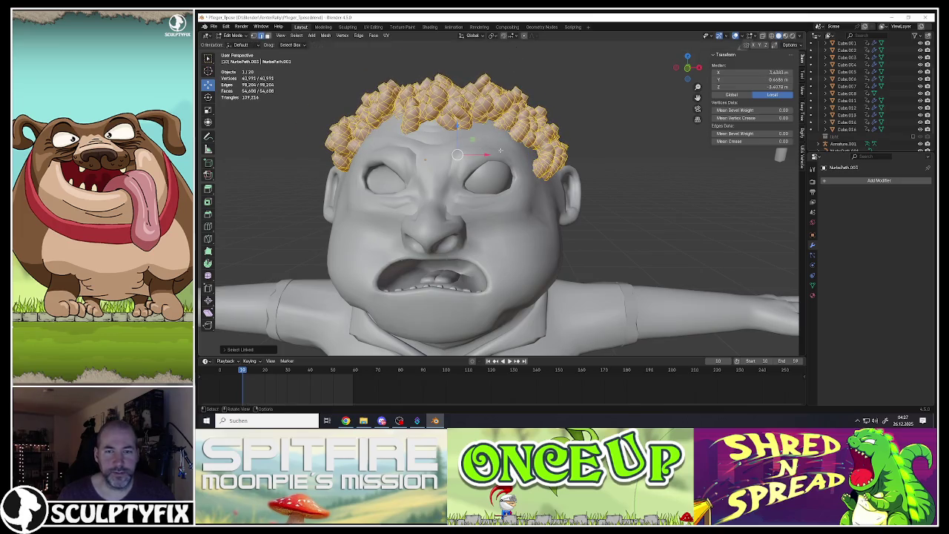
Reselect the whole connected hair mesh with Ctrl+L and return to Object Mode.
middle_drag(500, 150, 415, 159)
key(alt+a)
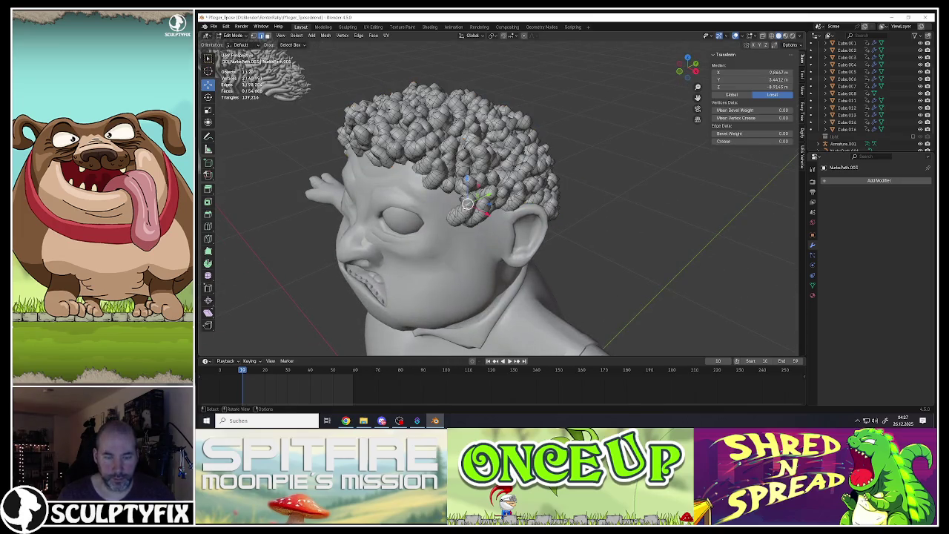
click(459, 214)
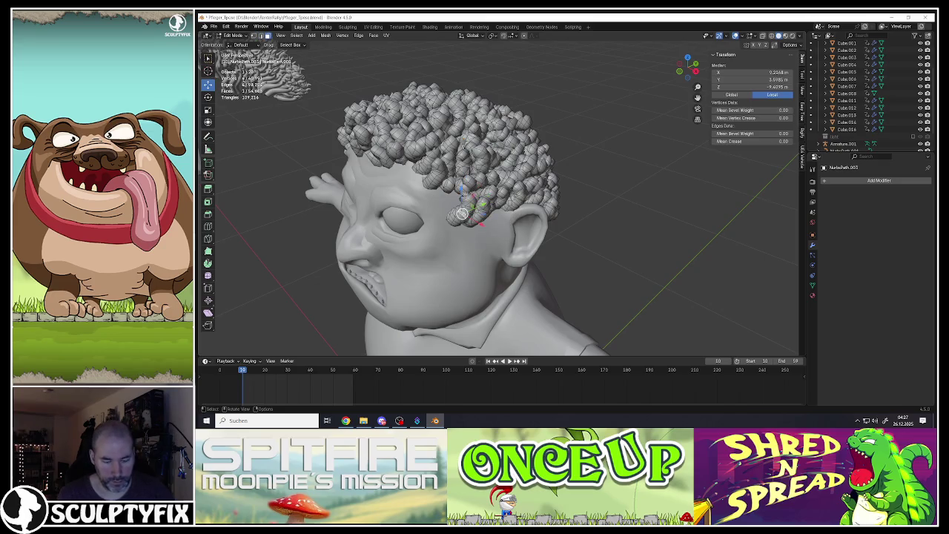
key(ctrl+l)
middle_drag(457, 154, 474, 148)
key(Tab)
Scale the hair down so it sits snugly, then deselect it.
key(s)
click(573, 224)
middle_drag(570, 223, 529, 177)
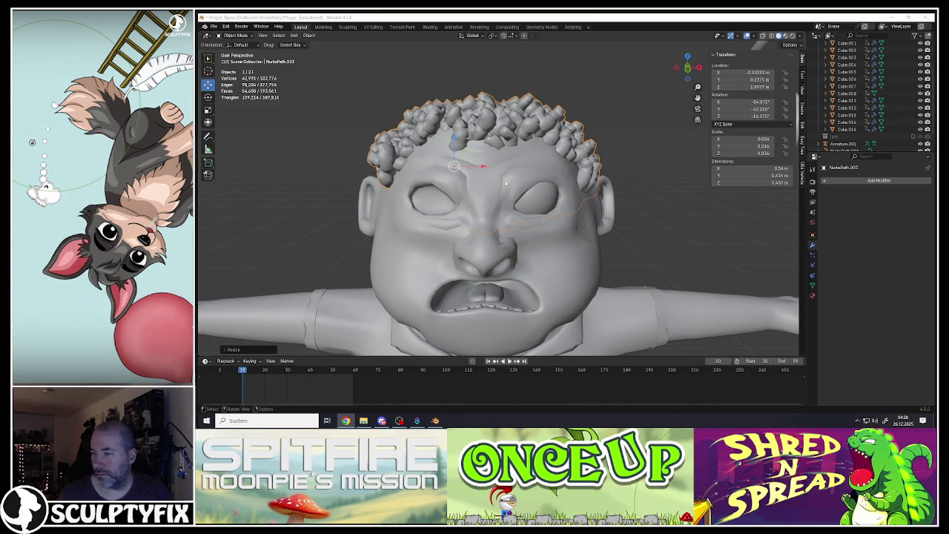
key(alt+a)
middle_drag(456, 209, 535, 151)
scroll(519, 145, down, 3)
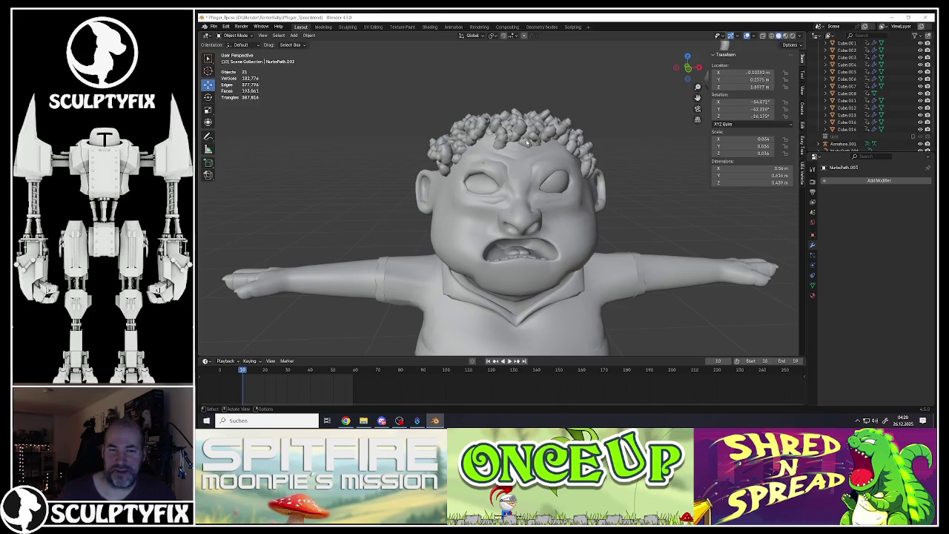
Switch the viewport to Material Preview shading and select the eye object.
key(z)
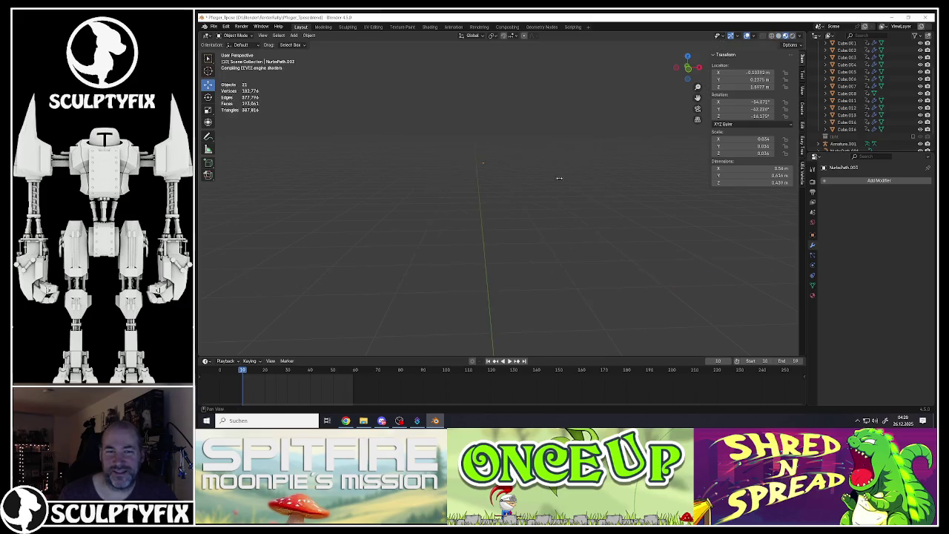
click(557, 182)
scroll(556, 182, down, 5)
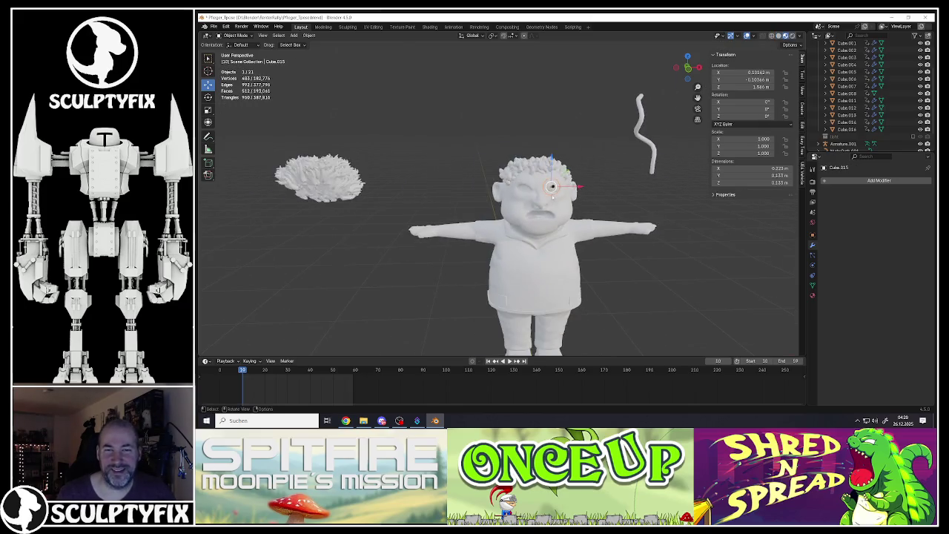
scroll(551, 207, up, 8)
scroll(523, 176, down, 2)
scroll(520, 176, down, 3)
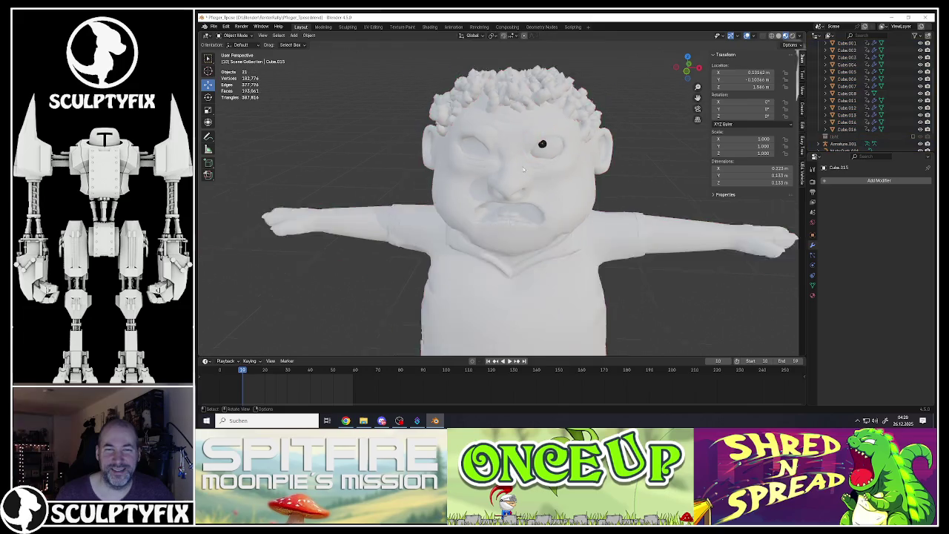
Orbit, zoom and pan around the character to inspect the white look and eye pupil.
middle_drag(521, 176, 523, 178)
scroll(522, 179, down, 1)
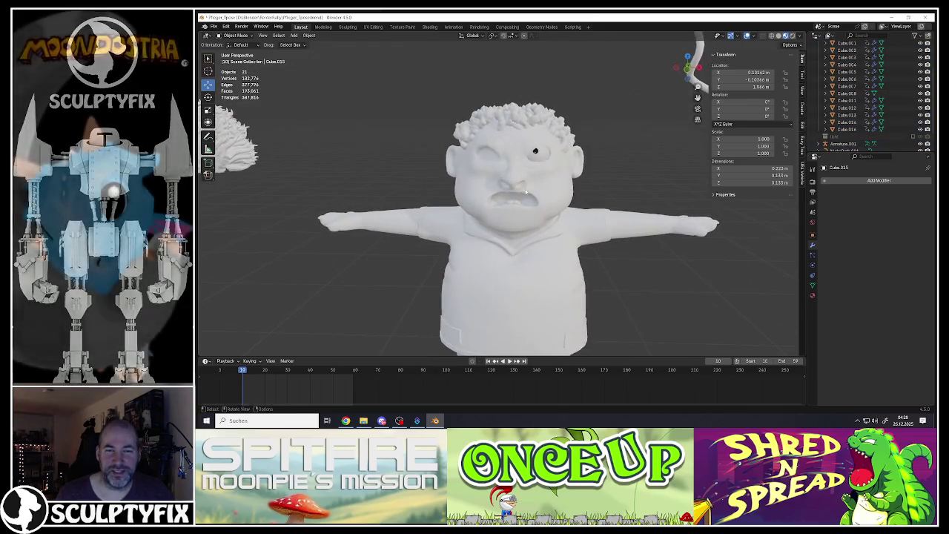
scroll(519, 181, down, 3)
middle_drag(509, 181, 512, 179)
scroll(541, 111, up, 4)
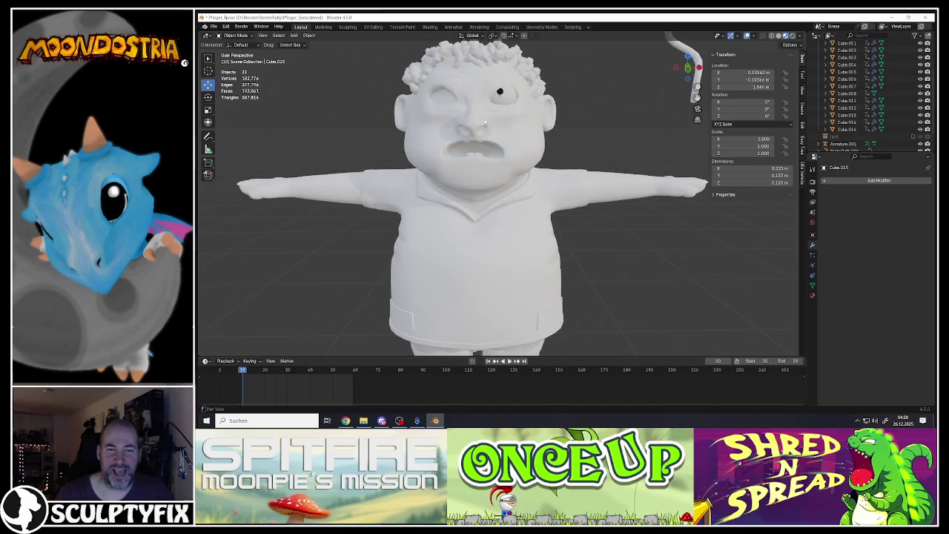
shift+middle_drag(485, 121, 491, 128)
scroll(492, 130, up, 1)
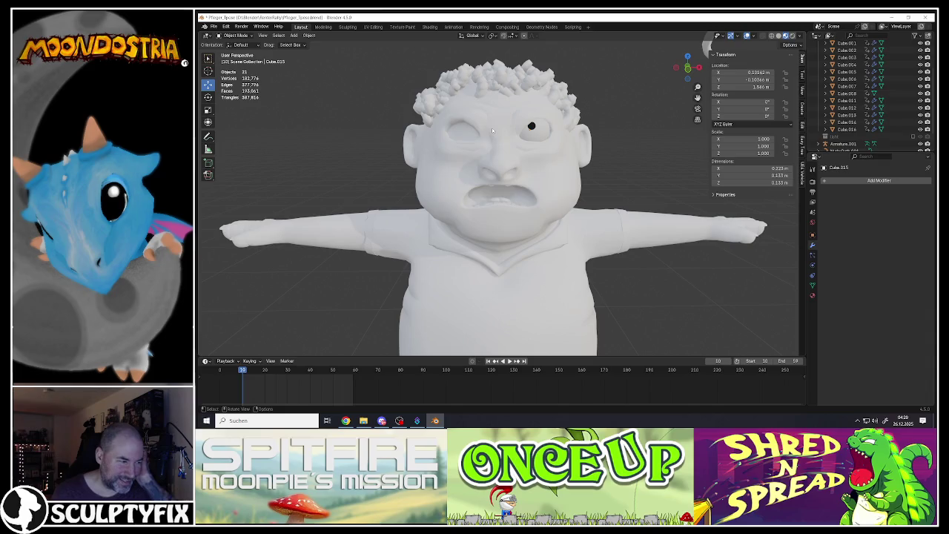
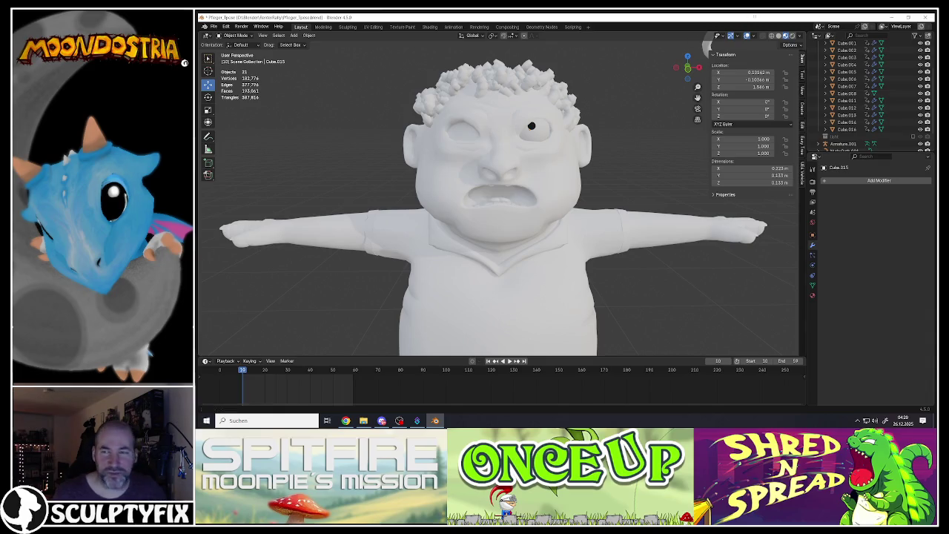
Switch the viewport to grey Solid shading and select the hair object.
click(777, 36)
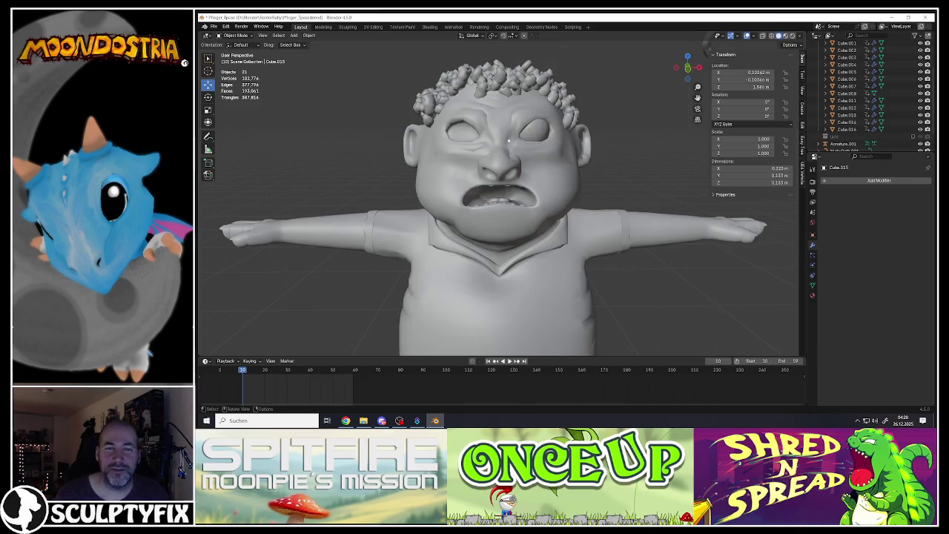
scroll(508, 140, down, 5)
mouse_move(508, 140)
middle_down()
mouse_move(501, 195)
mouse_move(524, 138)
middle_up()
scroll(524, 138, up, 2)
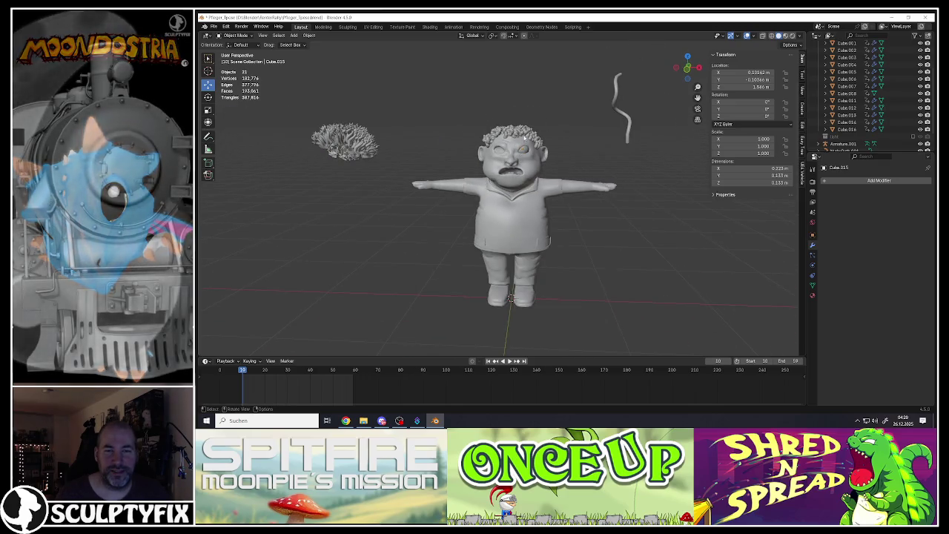
click(524, 138)
scroll(524, 137, up, 2)
scroll(524, 138, up, 2)
middle_drag(524, 138, 471, 149)
middle_drag(513, 186, 509, 157)
In Edit Mode, stretch the hair upward along Z with S Z.
key(Tab)
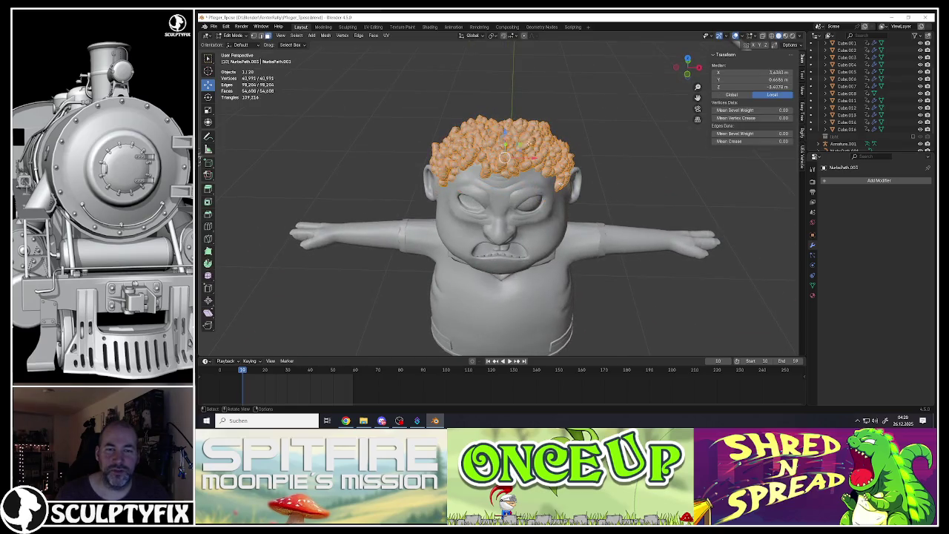
scroll(531, 146, up, 2)
scroll(511, 147, up, 2)
key(s)
key(z)
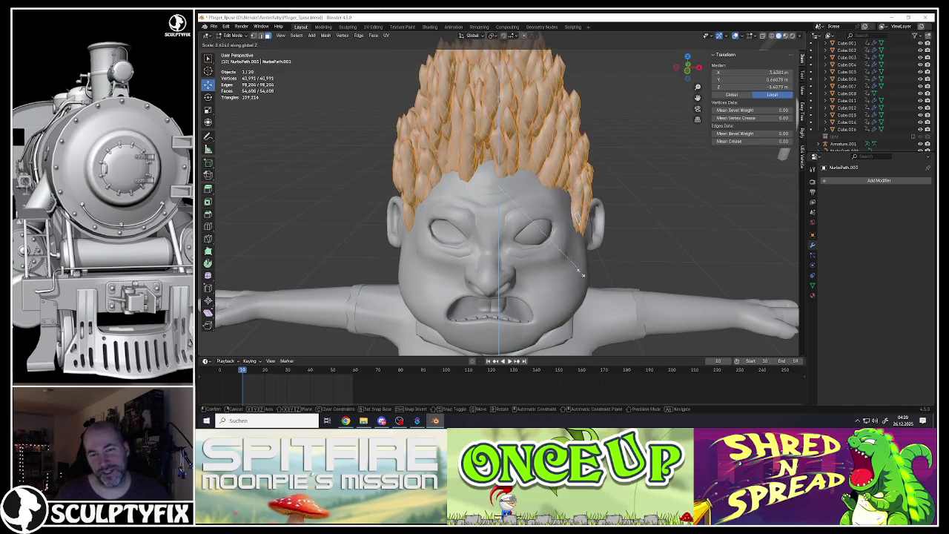
click(570, 249)
scroll(544, 199, down, 3)
key(Tab)
Select only the hair vertex on top of the head and set proportional falloff to Sharp.
scroll(544, 198, down, 3)
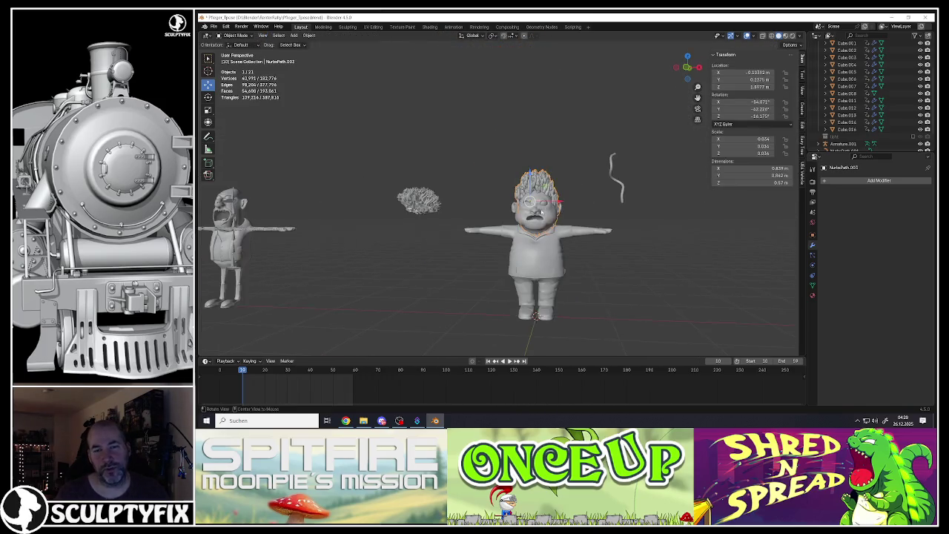
scroll(529, 196, up, 3)
scroll(529, 196, up, 3)
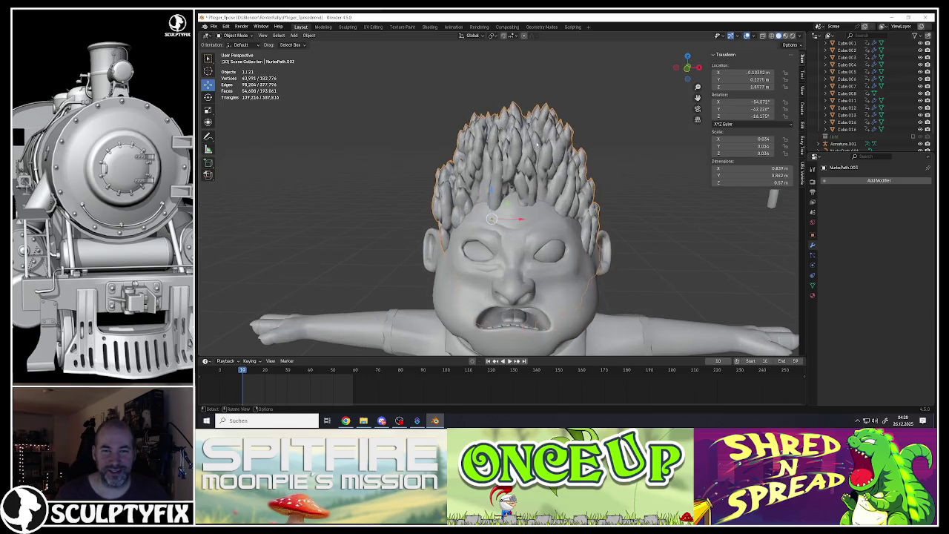
key(Tab)
key(alt+a)
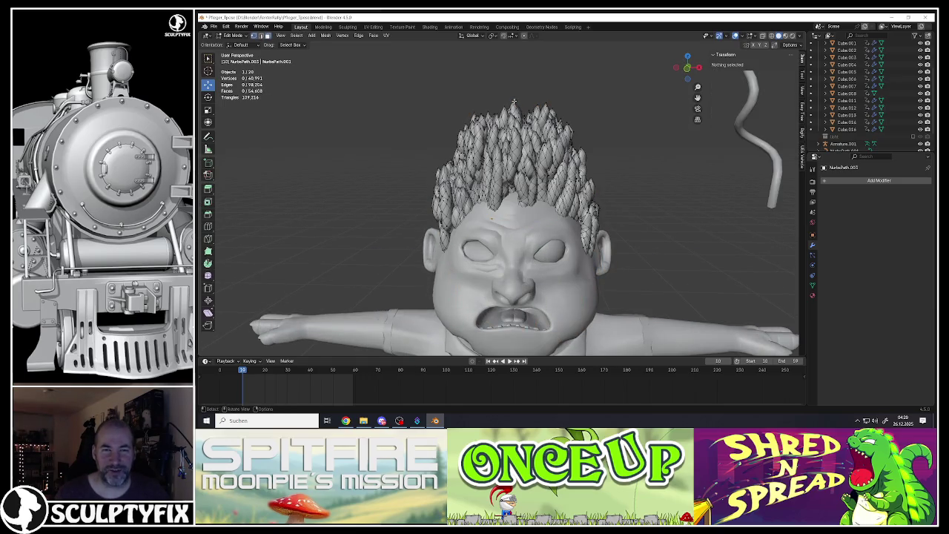
click(513, 100)
scroll(513, 100, down, 3)
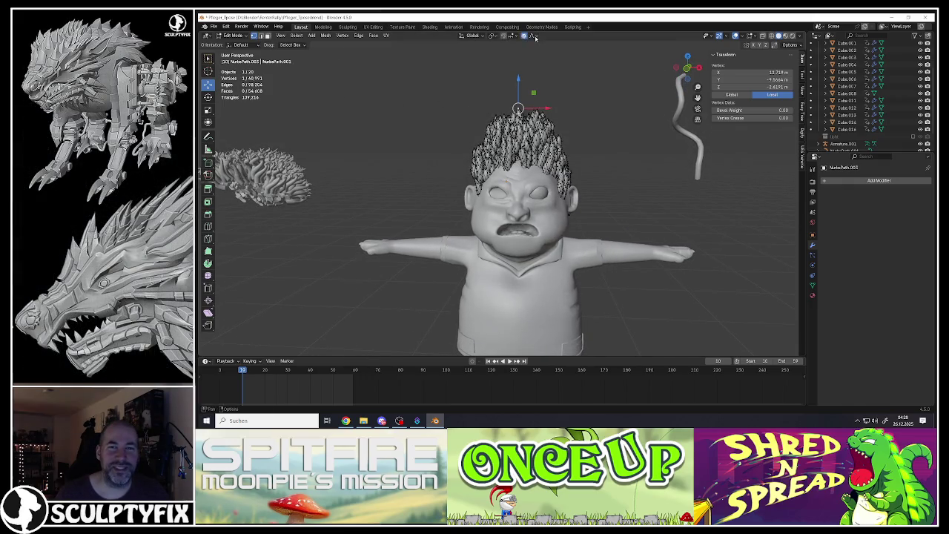
click(536, 38)
click(517, 96)
Rotate the hair tip with soft falloff to bend it into a swept quiff.
middle_drag(517, 96, 554, 121)
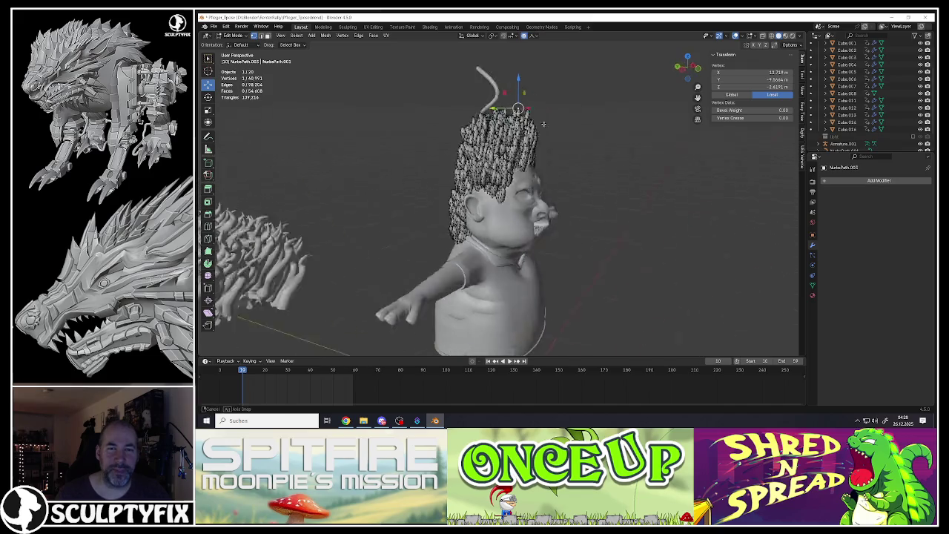
middle_drag(506, 101, 507, 200)
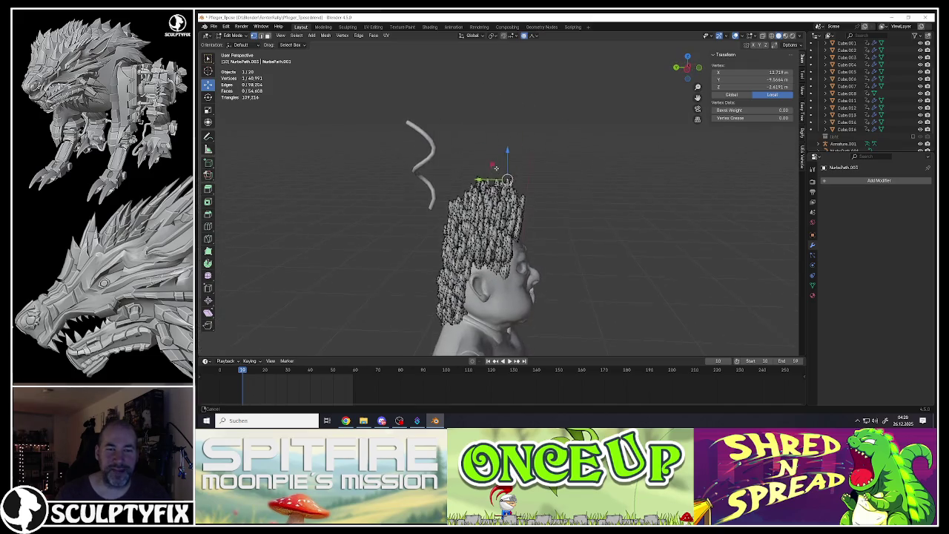
key(r)
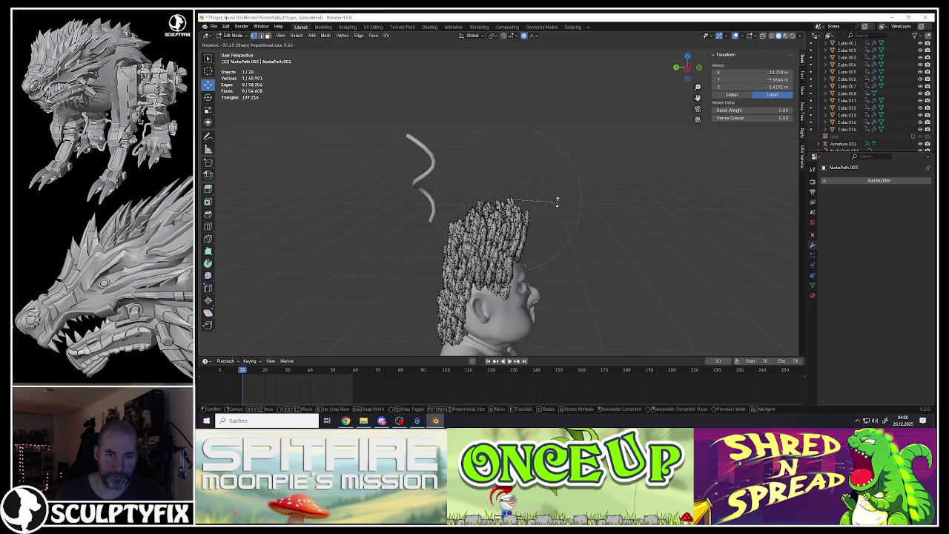
scroll(534, 200, down, 10)
click(492, 180)
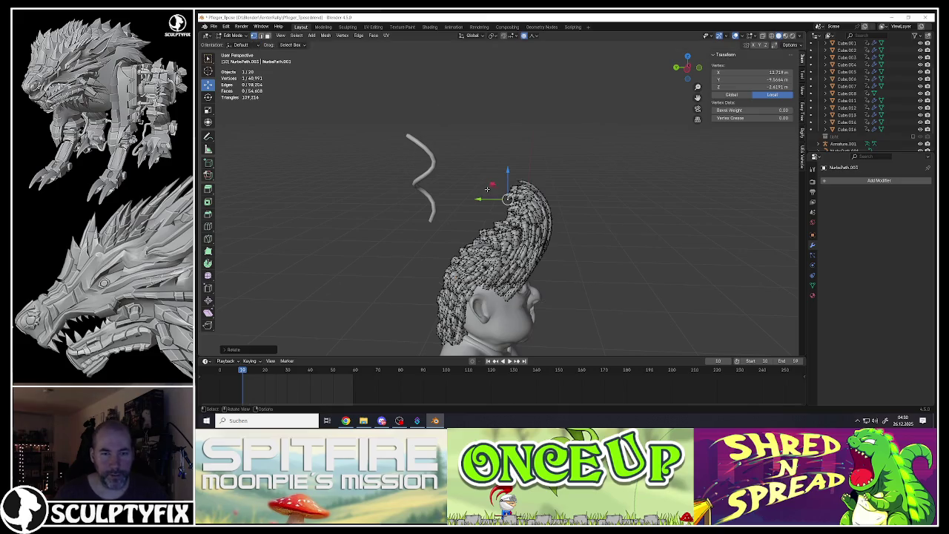
Shift the hair vertices along Y, then return to Object Mode.
key(g)
key(y)
click(360, 230)
key(Tab)
Rotate the hair object and scale it slightly larger.
middle_drag(360, 230, 438, 241)
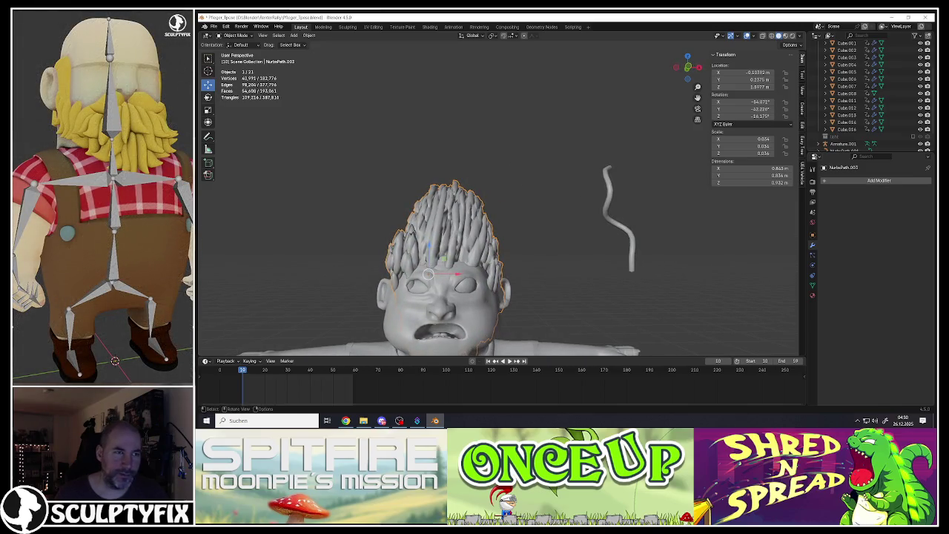
shift+middle_drag(440, 256, 503, 211)
click(498, 213)
key(s)
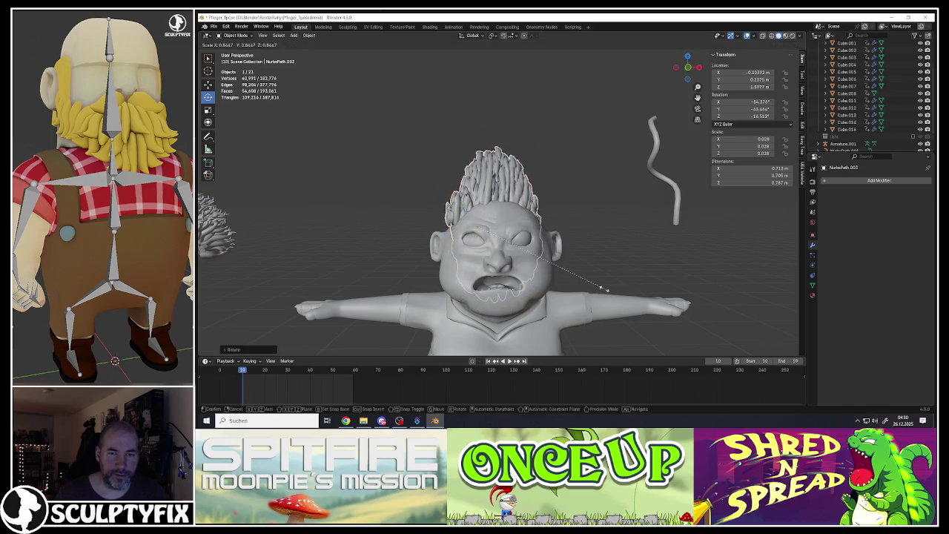
click(619, 297)
mouse_move(619, 297)
middle_down()
mouse_move(528, 233)
mouse_move(486, 230)
middle_up()
scroll(486, 230, up, 2)
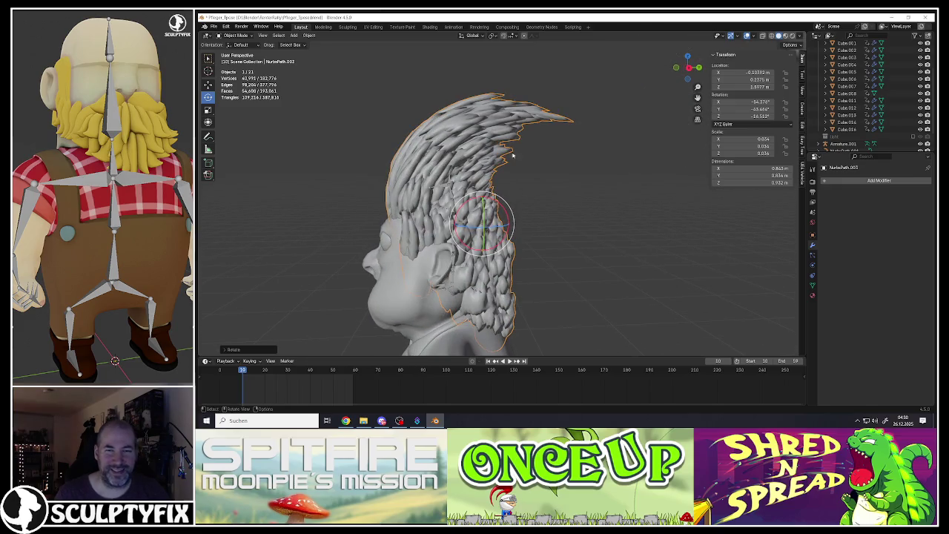
Select all hair vertices, stretch them along Z and move them along Y with proportional editing.
key(Tab)
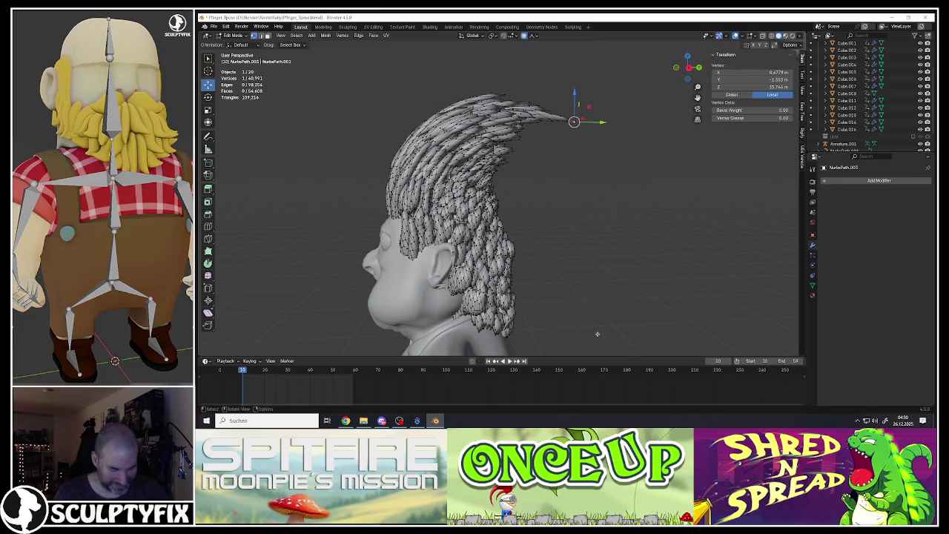
key(a)
key(s)
key(z)
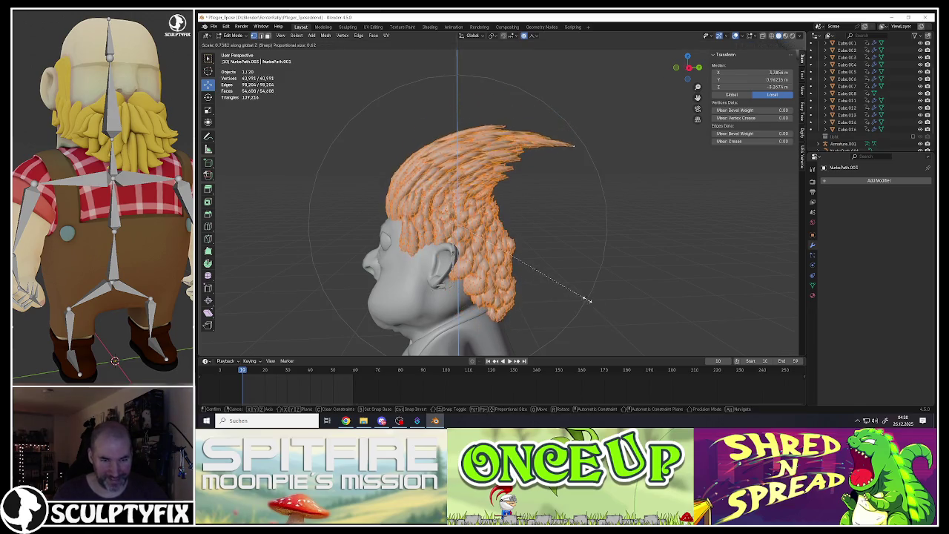
click(547, 264)
key(g)
key(y)
key(Return)
Pick a single hair vertex at the back and move it along Y with soft falloff.
middle_drag(459, 222, 519, 222)
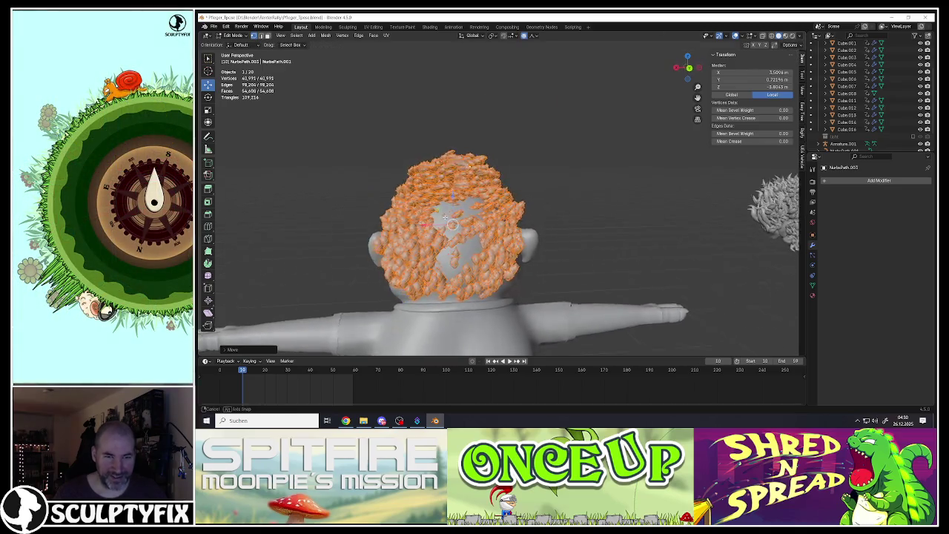
mouse_move(445, 218)
middle_down()
mouse_move(415, 222)
mouse_move(504, 222)
middle_up()
click(445, 223)
mouse_move(429, 213)
middle_down()
mouse_move(459, 215)
mouse_move(430, 229)
mouse_move(423, 250)
mouse_move(541, 237)
middle_up()
key(g)
key(y)
click(487, 213)
scroll(423, 250, up, 2)
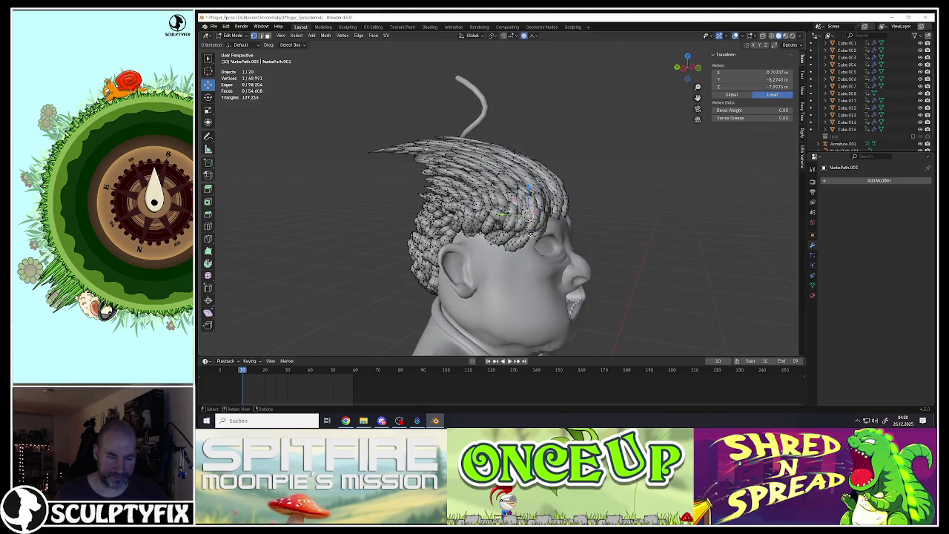
Move more hair vertices, then select another vertex and leave Edit Mode.
key(g)
click(550, 269)
mouse_move(550, 268)
middle_down()
mouse_move(504, 244)
mouse_move(585, 252)
mouse_move(570, 222)
mouse_move(538, 208)
mouse_move(580, 200)
middle_up()
click(585, 252)
key(Tab)
Reselect the hair object, re-enter Edit Mode and switch to front view (numpad 1).
scroll(577, 222, up, 4)
scroll(575, 195, down, 4)
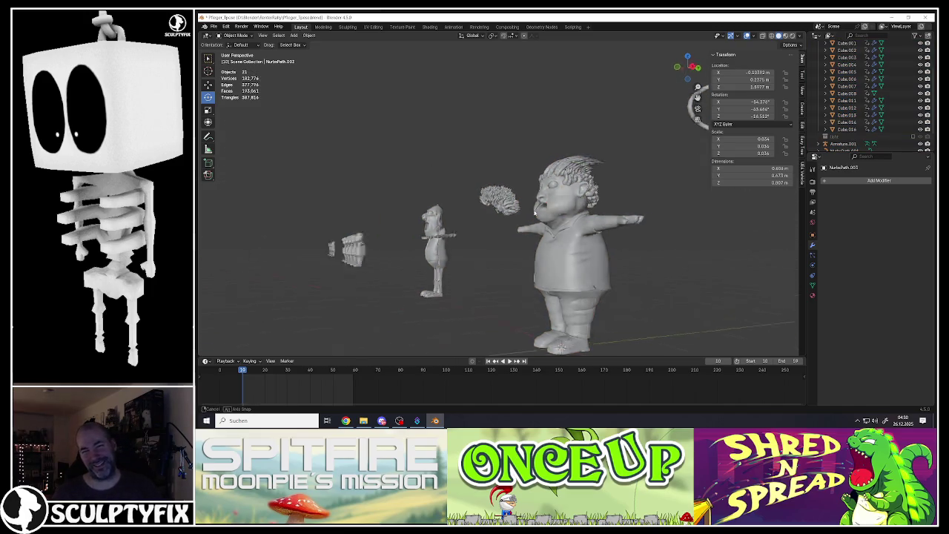
scroll(581, 200, up, 3)
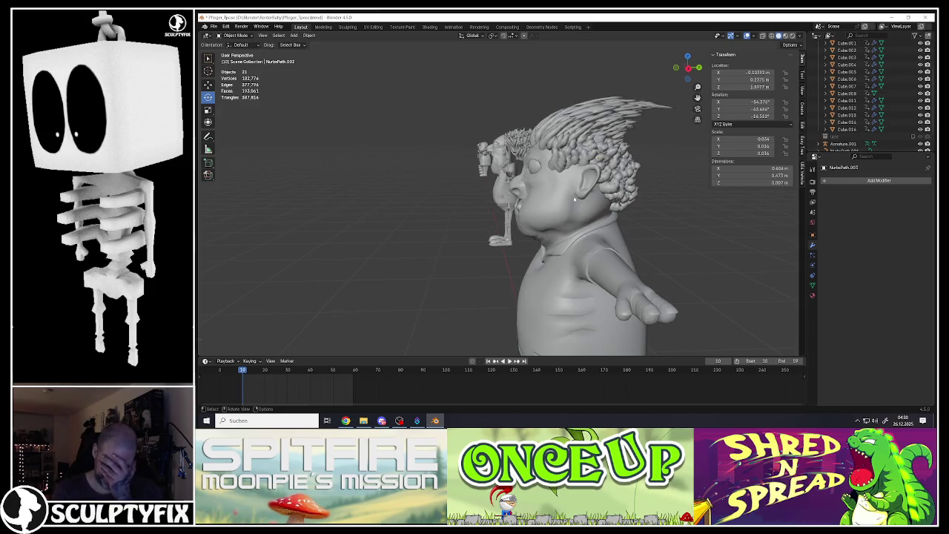
click(573, 198)
key(Tab)
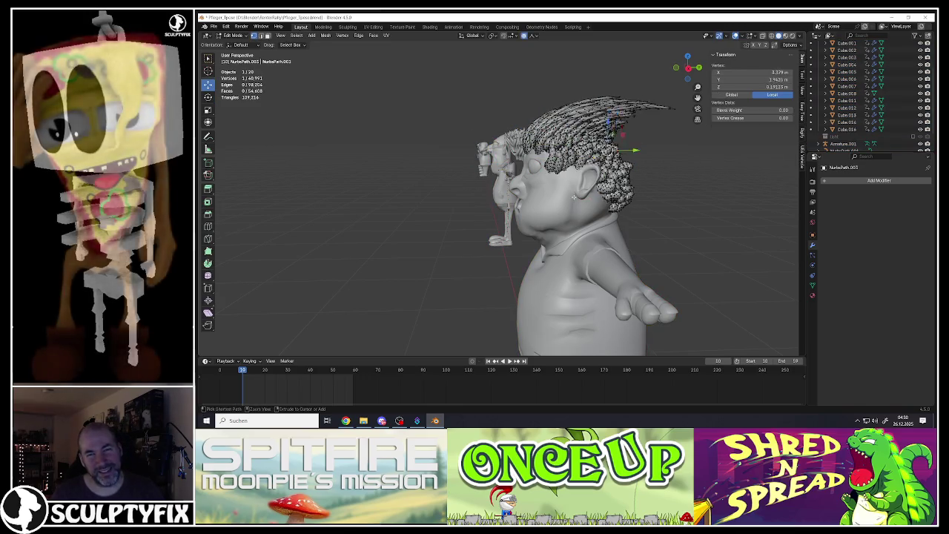
key(Tab)
click(573, 199)
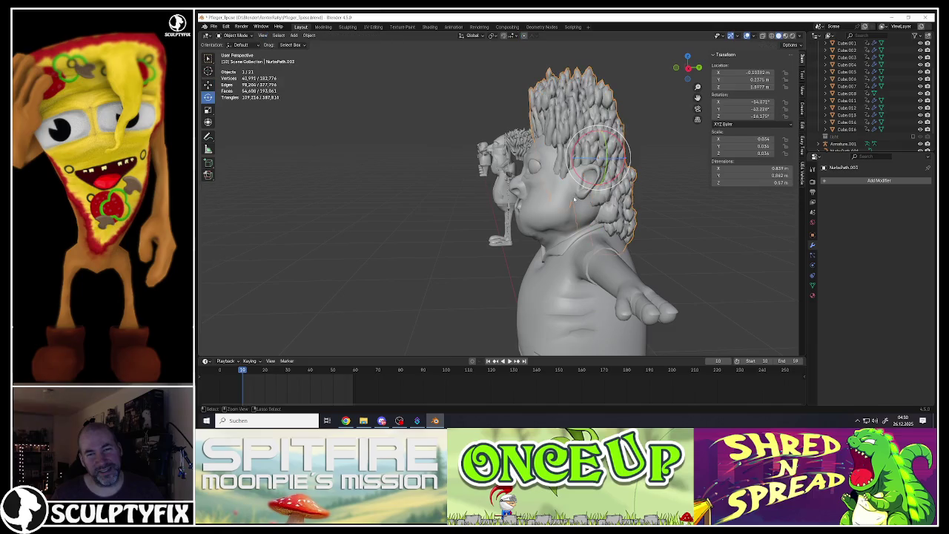
key(Tab)
key(Tab)
key(KP_1)
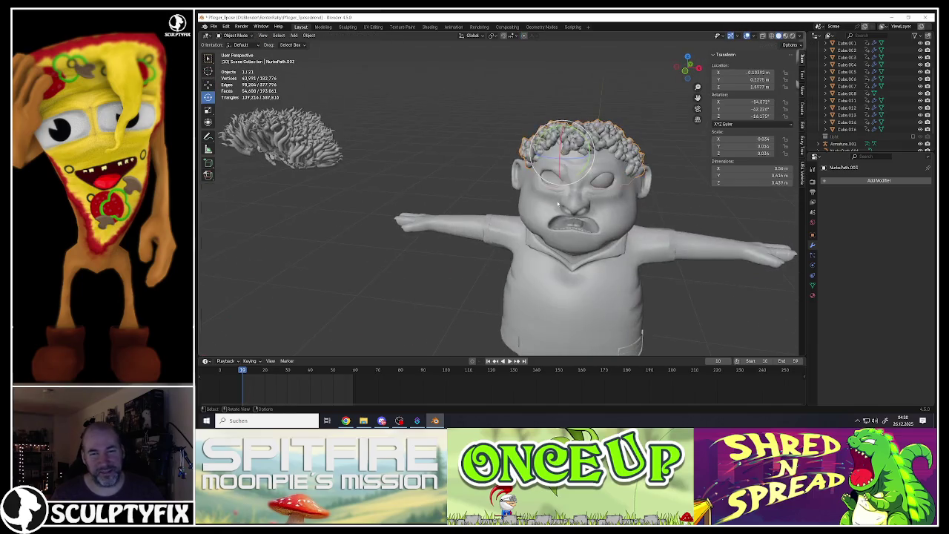
Duplicate the hair object and place the copy above the original.
scroll(486, 194, down, 2)
key(shift+d)
click(423, 166)
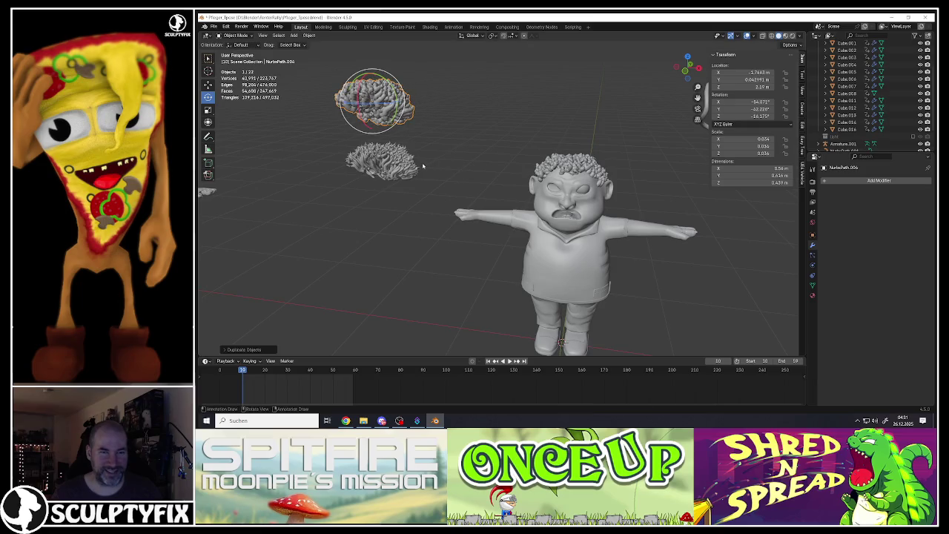
scroll(573, 169, up, 3)
Select all hair vertices and stretch them tall along Z with proportional editing.
click(582, 163)
key(Tab)
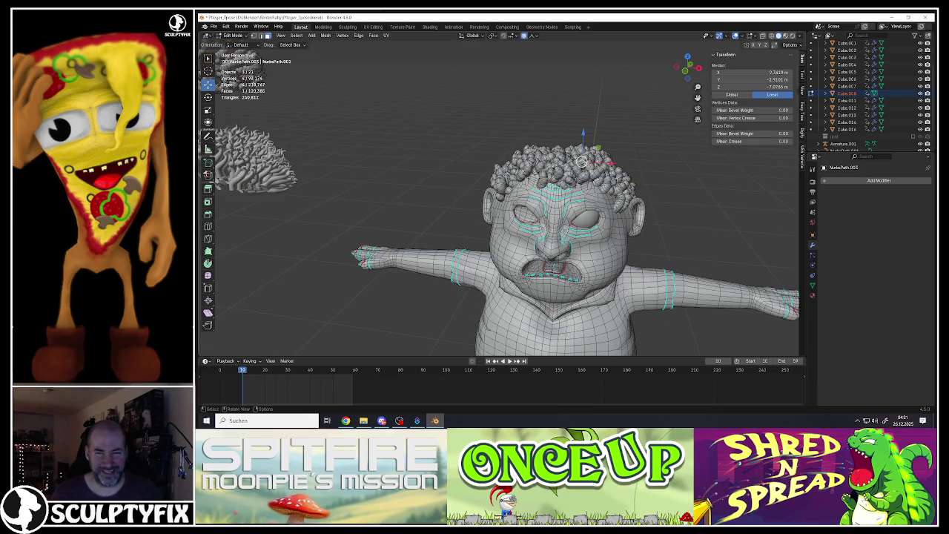
key(Tab)
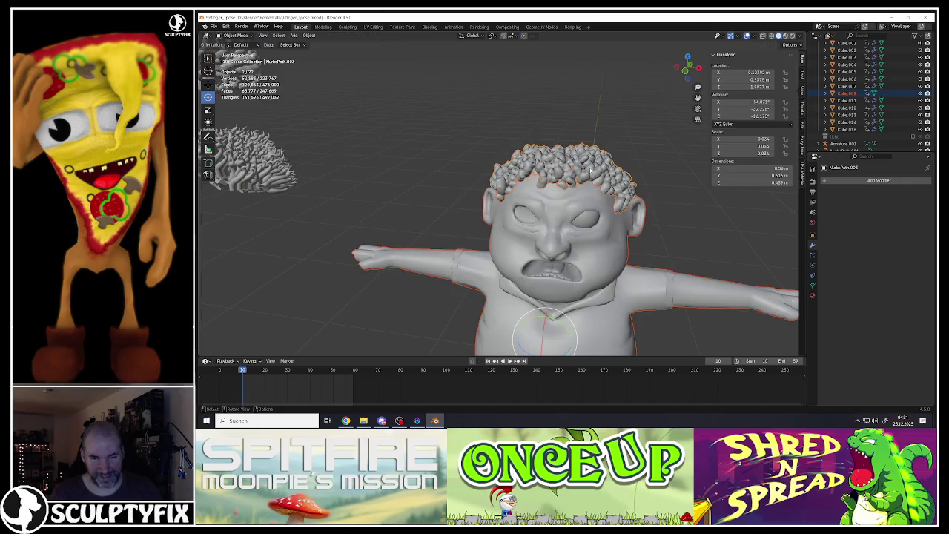
key(Tab)
middle_drag(541, 176, 570, 159)
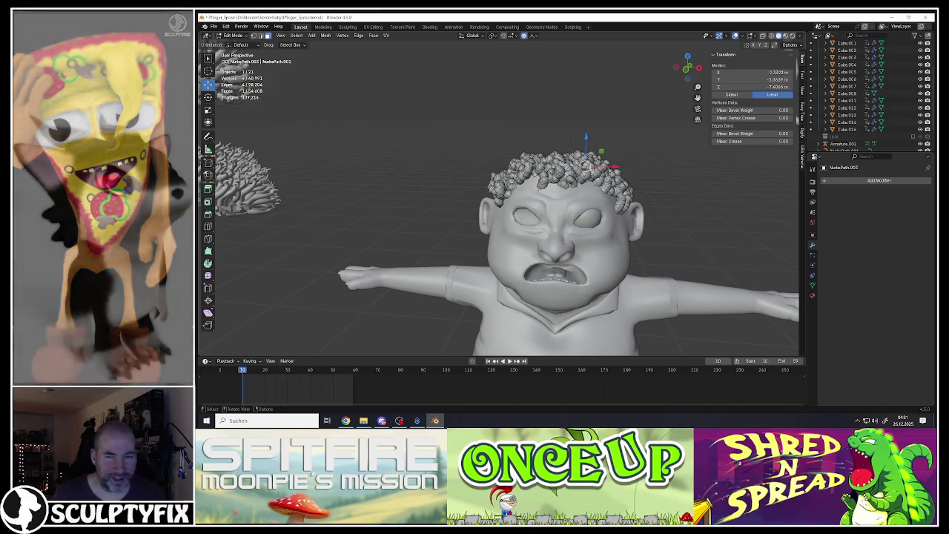
key(a)
key(s)
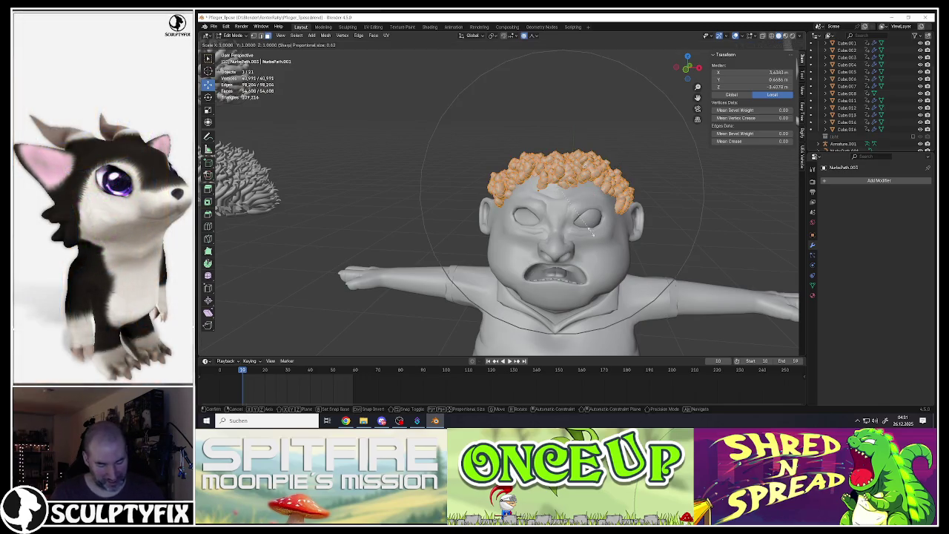
key(z)
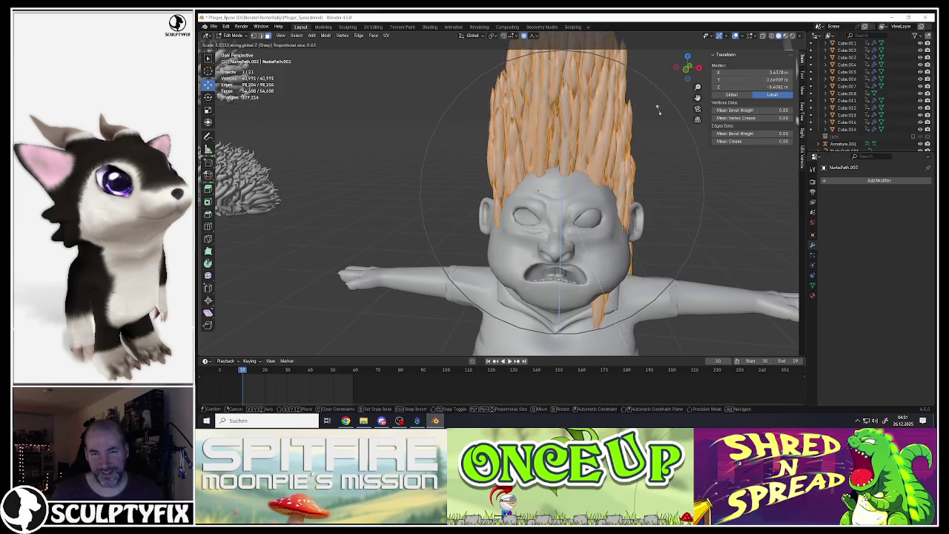
click(658, 111)
In Object Mode, nudge the hair along Y and then along X onto the head.
scroll(630, 148, down, 5)
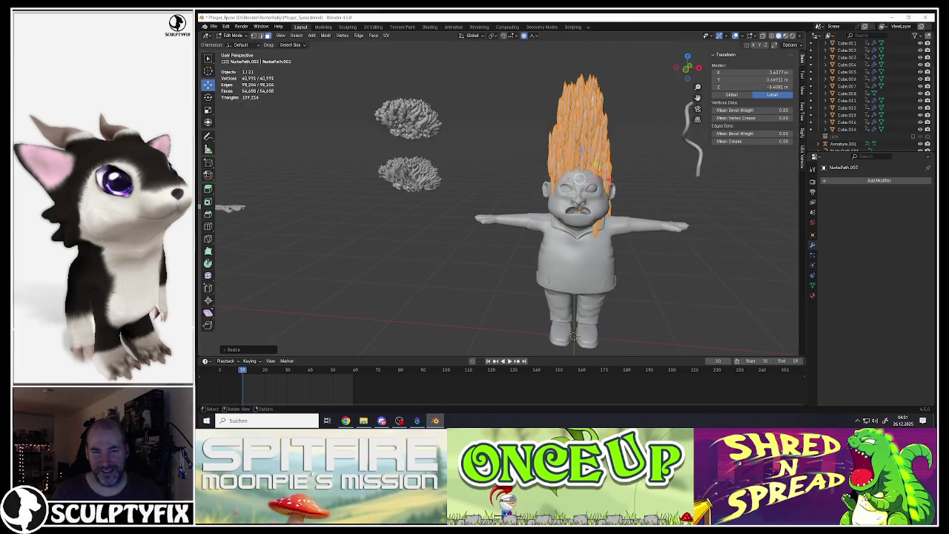
key(Tab)
scroll(629, 200, up, 3)
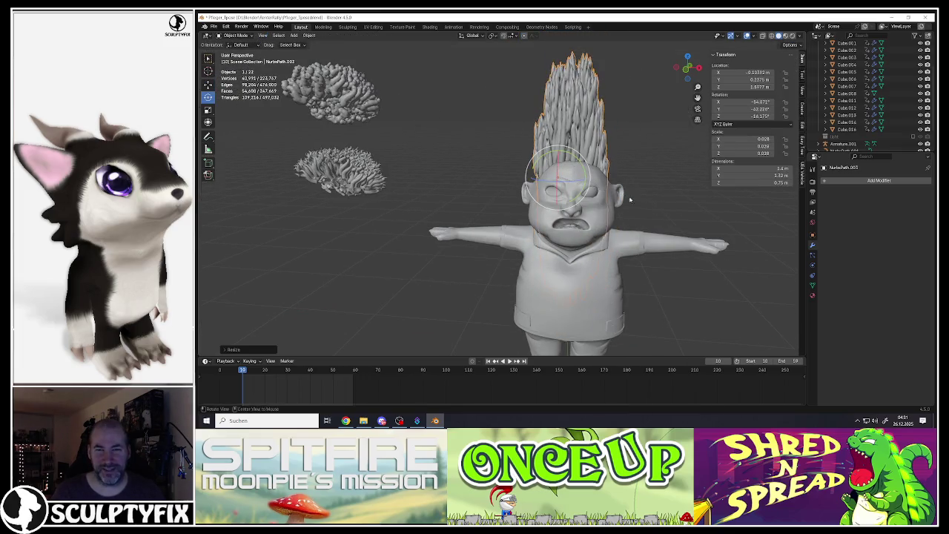
middle_drag(629, 199, 633, 194)
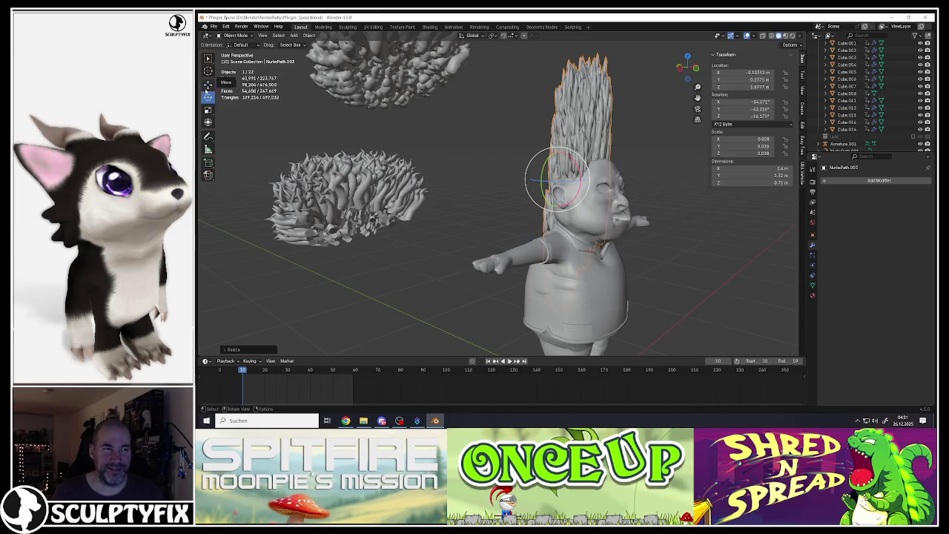
drag(539, 183, 543, 180)
mouse_move(543, 180)
middle_down()
mouse_move(546, 166)
mouse_move(552, 172)
middle_up()
key(g)
key(x)
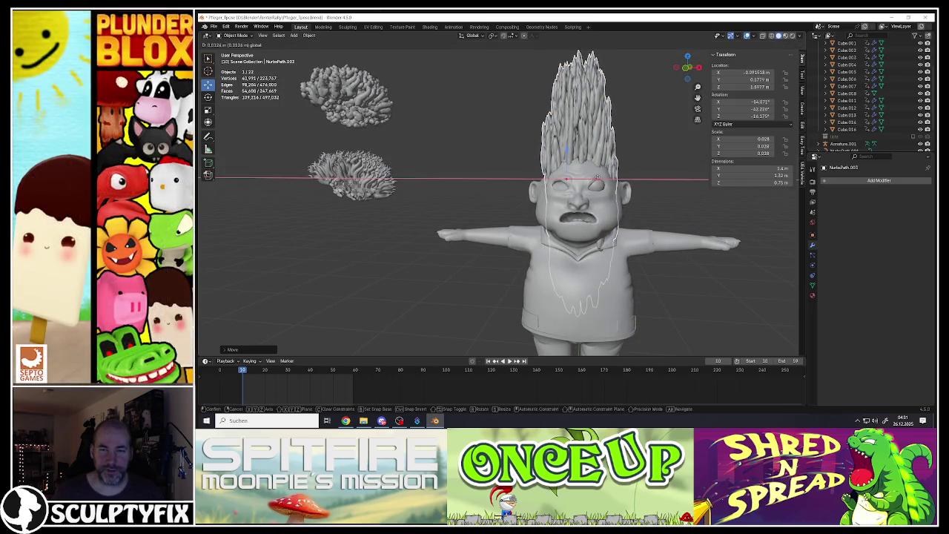
click(598, 180)
Orbit around the scene and select the hair on the right character.
scroll(599, 184, down, 4)
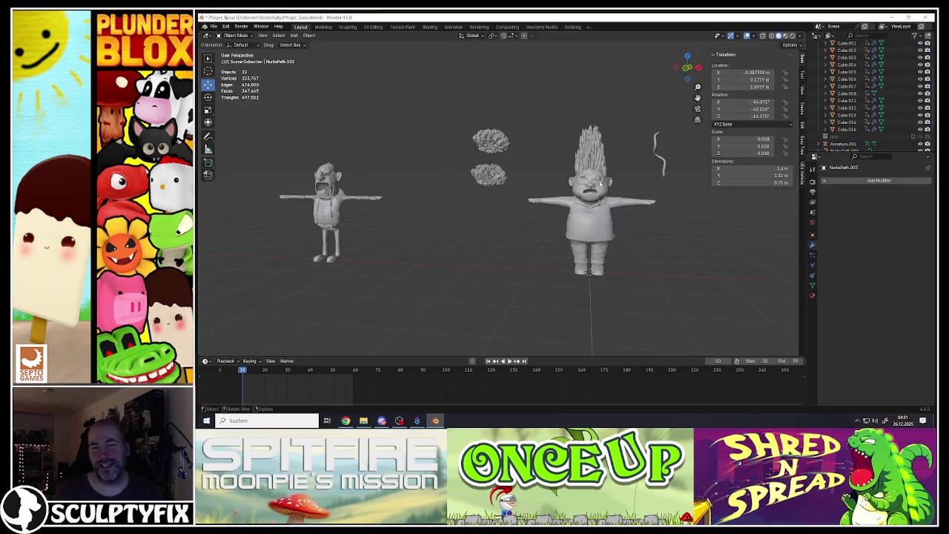
mouse_move(598, 185)
middle_down()
mouse_move(620, 159)
mouse_move(585, 191)
middle_up()
scroll(585, 193, down, 2)
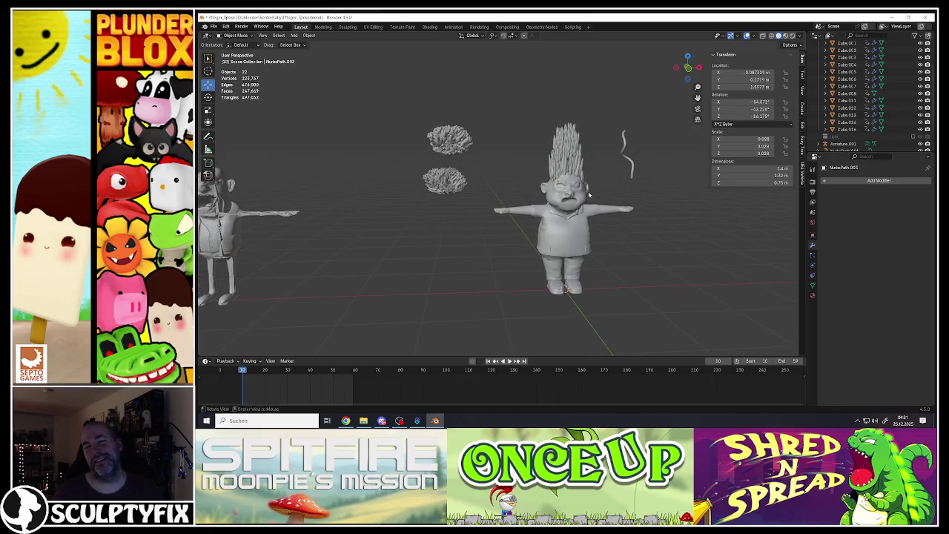
click(585, 192)
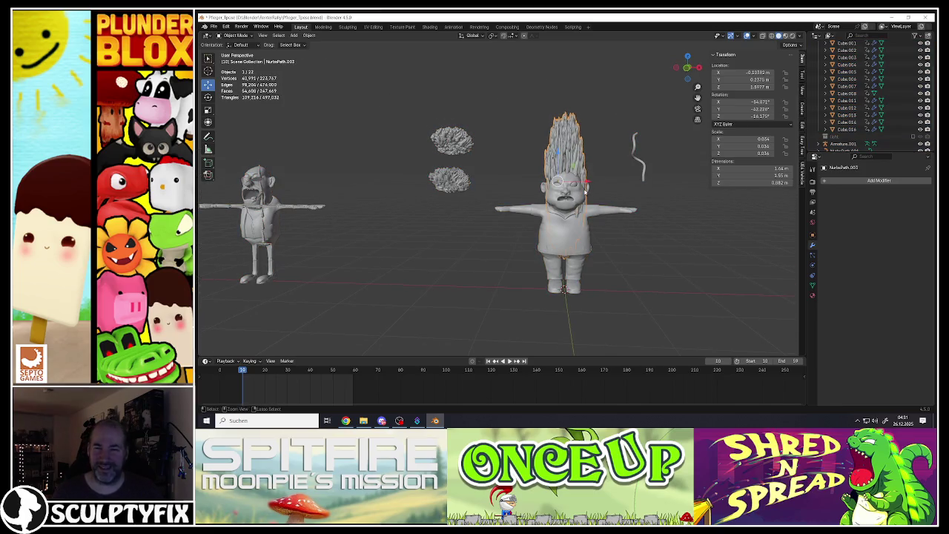
In Edit Mode, make the curly hair slightly taller with S Z.
key(Tab)
scroll(565, 180, up, 6)
scroll(565, 180, up, 2)
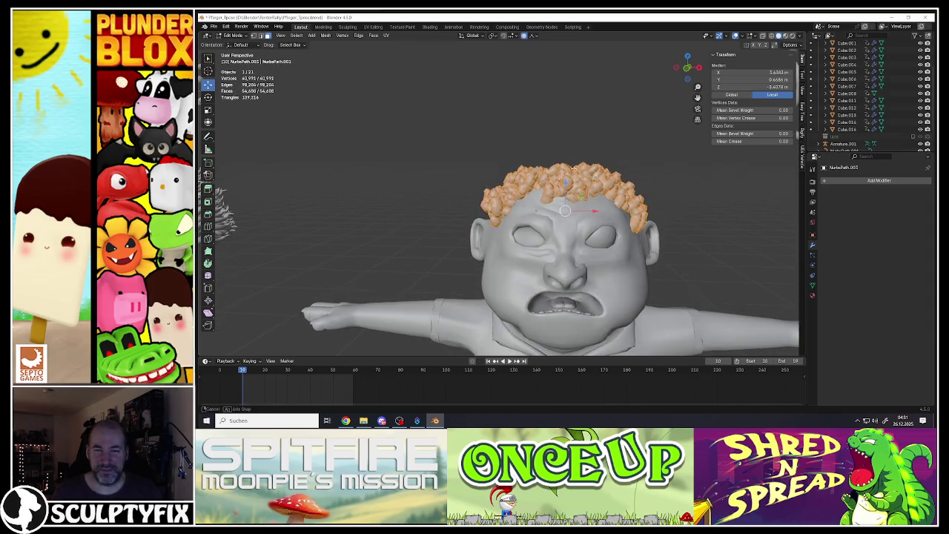
key(s)
key(z)
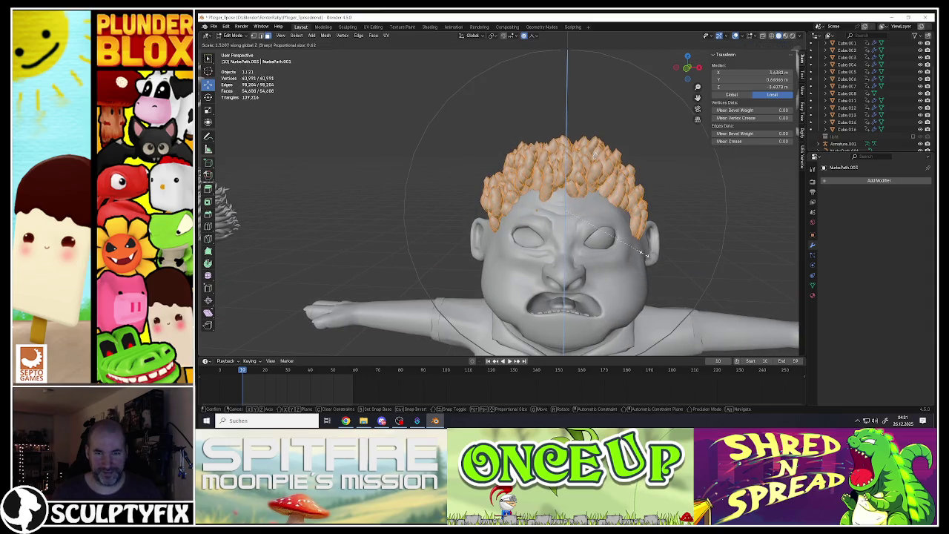
click(644, 254)
Select vertices on a hair curl, then rotate and resize the strand tip.
click(595, 136)
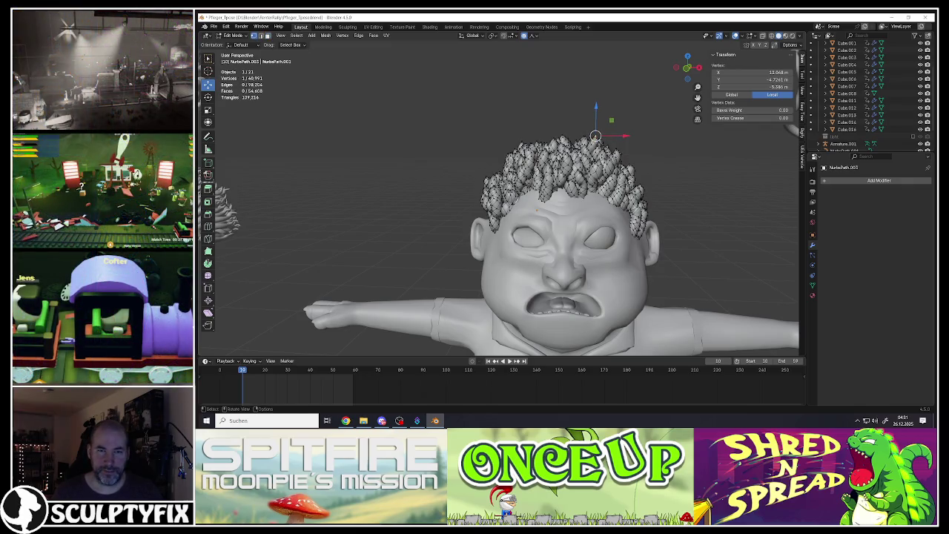
shift+click(521, 139)
middle_drag(521, 139, 585, 141)
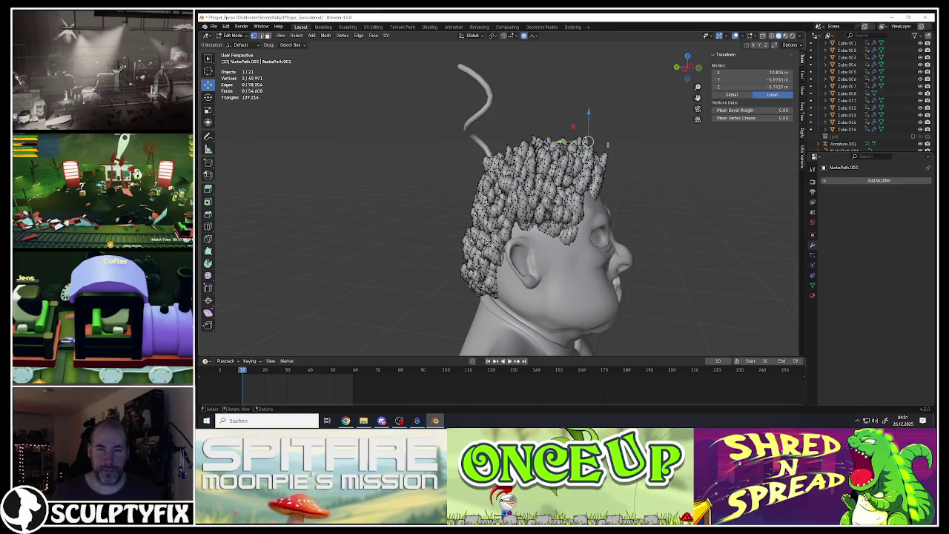
key(r)
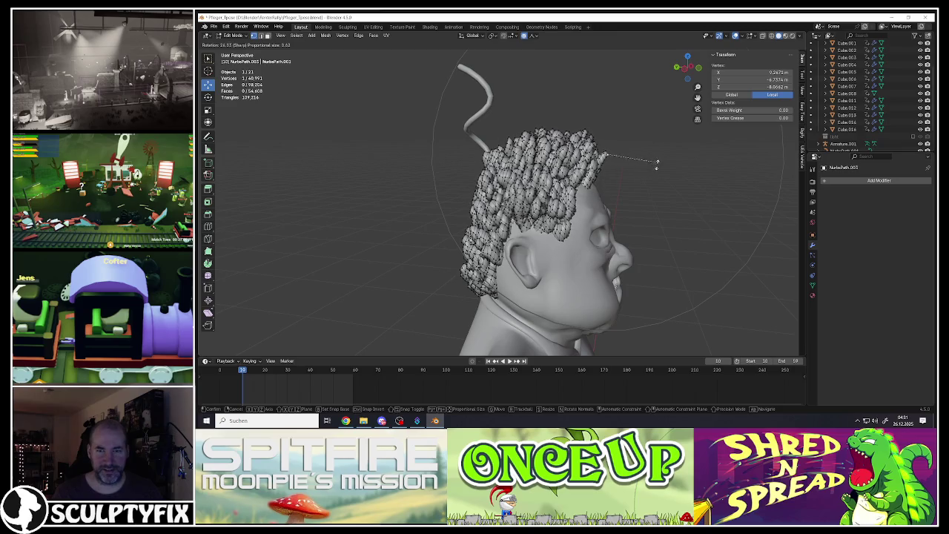
scroll(658, 178, up, 8)
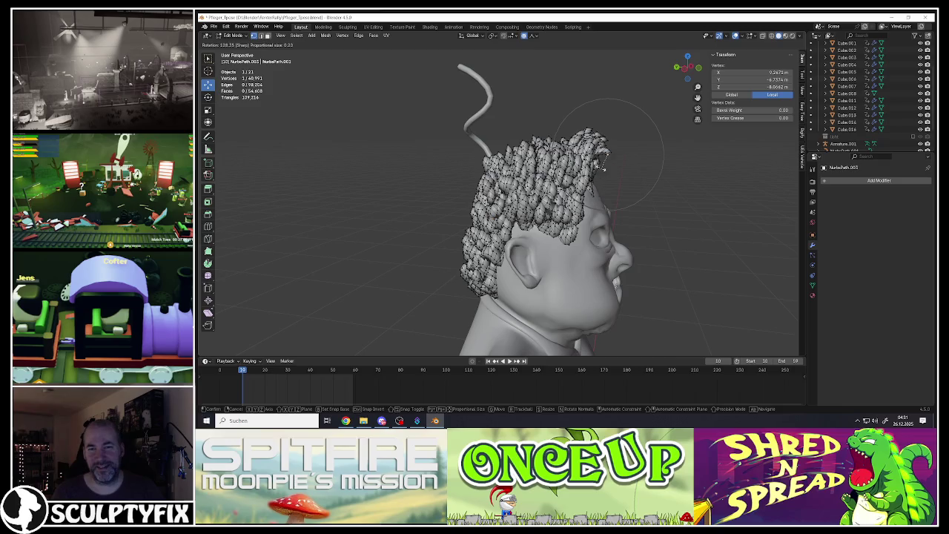
click(602, 168)
key(s)
click(638, 149)
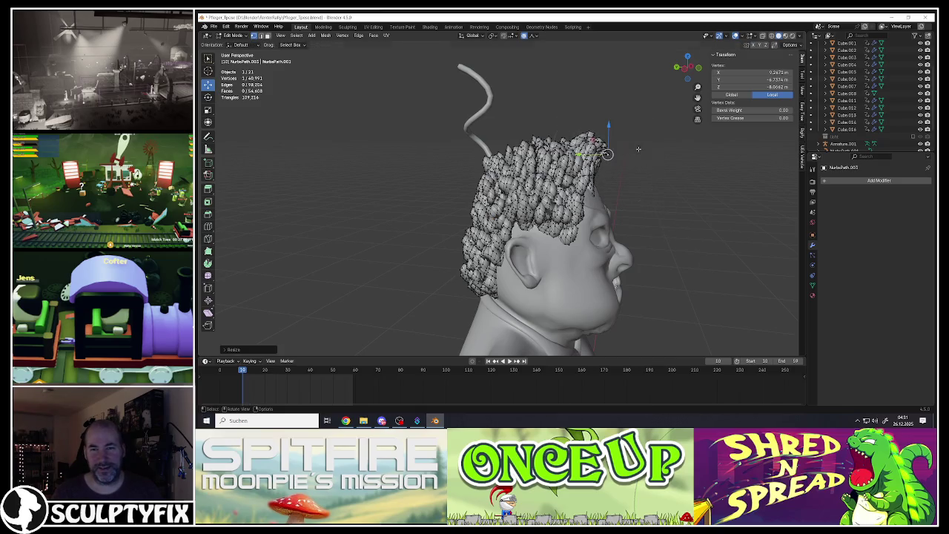
At the back of the head, move, resize and pull down a strand with soft falloff.
middle_drag(593, 152, 634, 208)
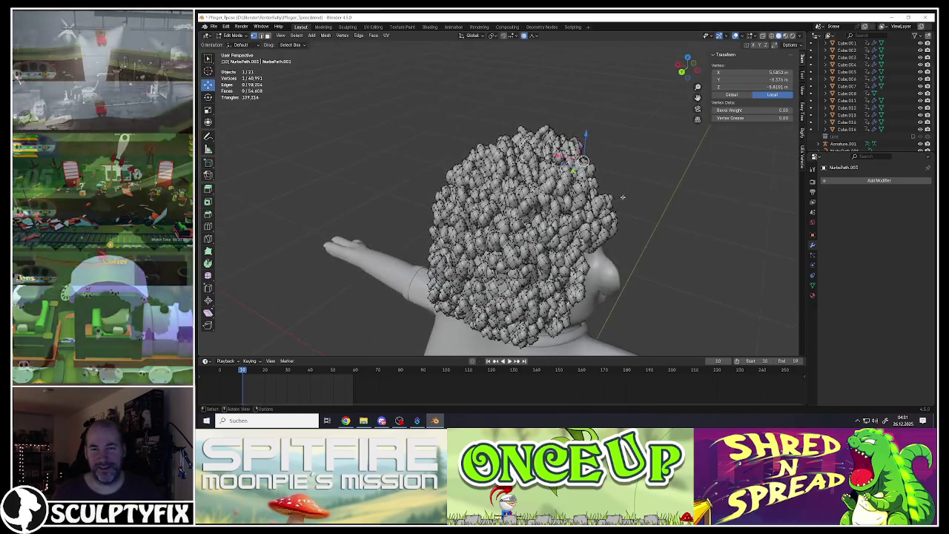
key(g)
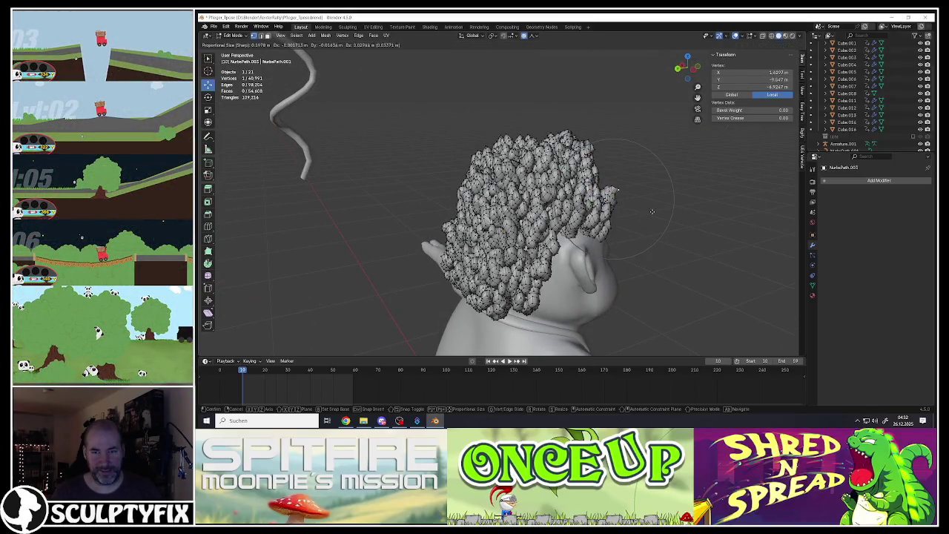
click(668, 185)
key(s)
click(665, 197)
key(g)
click(614, 201)
Rotate a strand and pull its tip down over the forehead.
middle_drag(614, 201, 586, 203)
key(r)
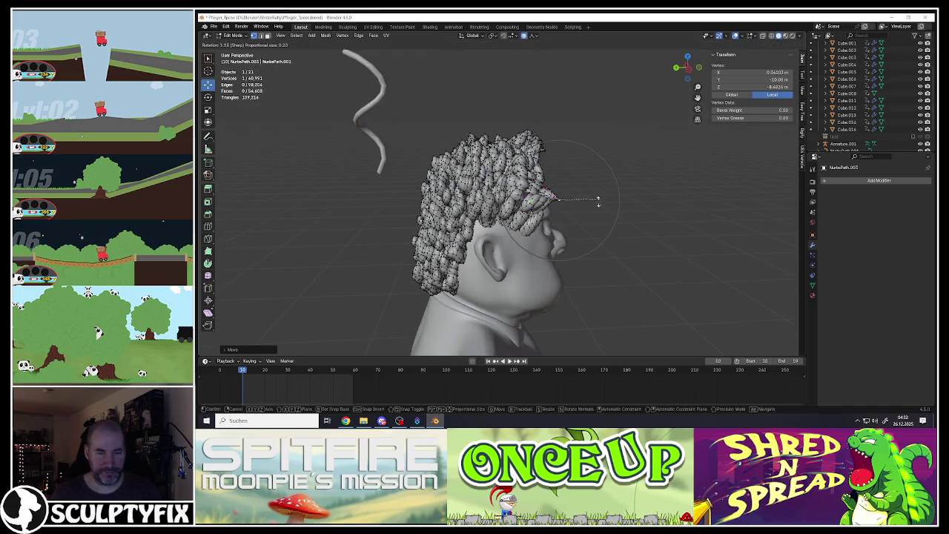
click(587, 268)
middle_drag(575, 169, 547, 178)
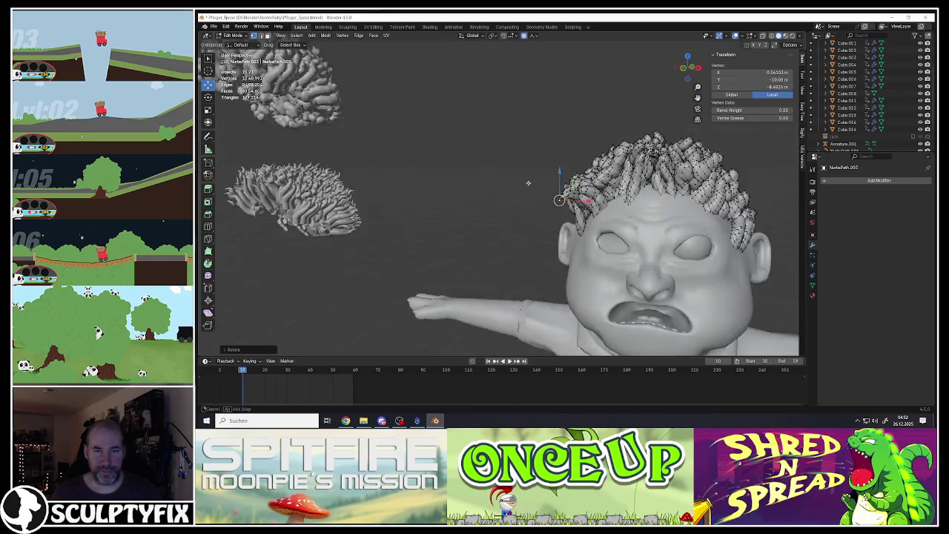
key(g)
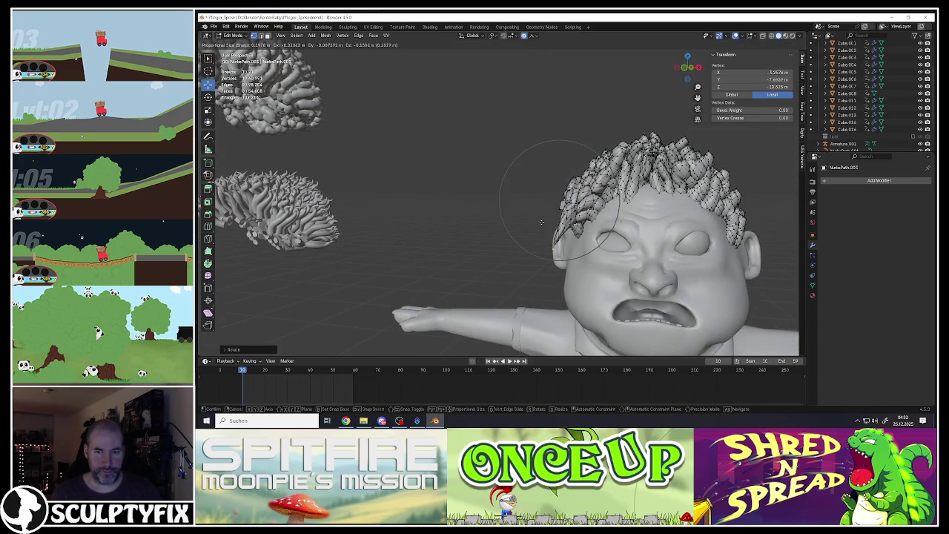
click(552, 212)
middle_drag(552, 213, 456, 239)
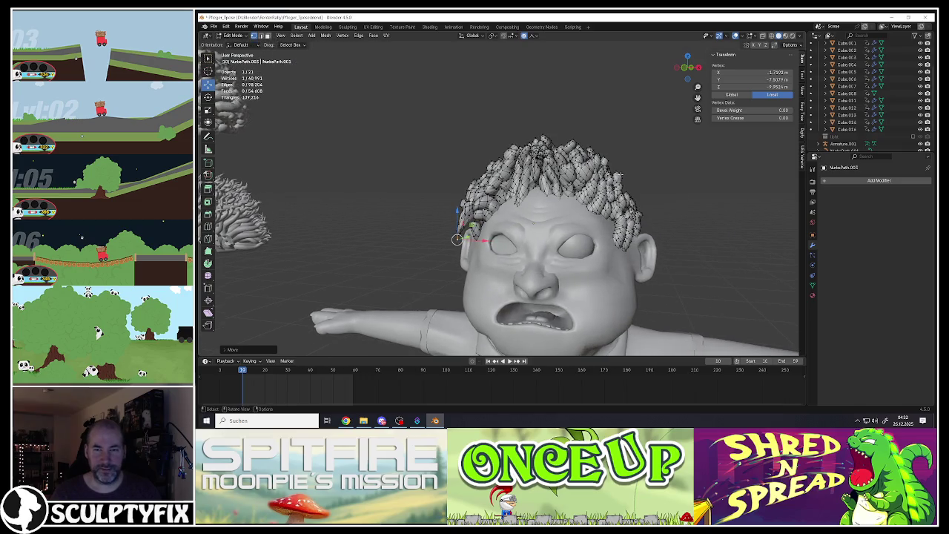
Nudge a strand on the hair's right side outward, then rotate it back into the hair.
middle_drag(620, 174, 630, 194)
click(631, 198)
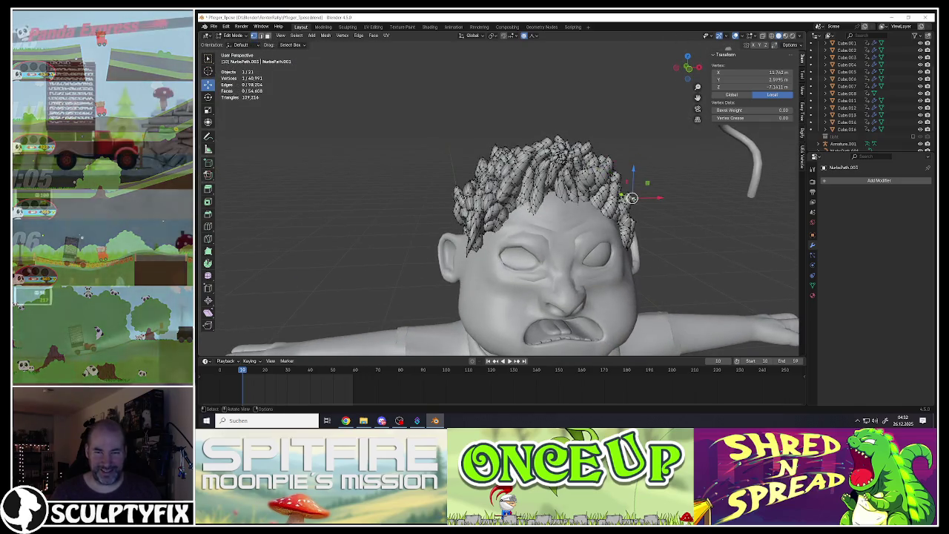
key(g)
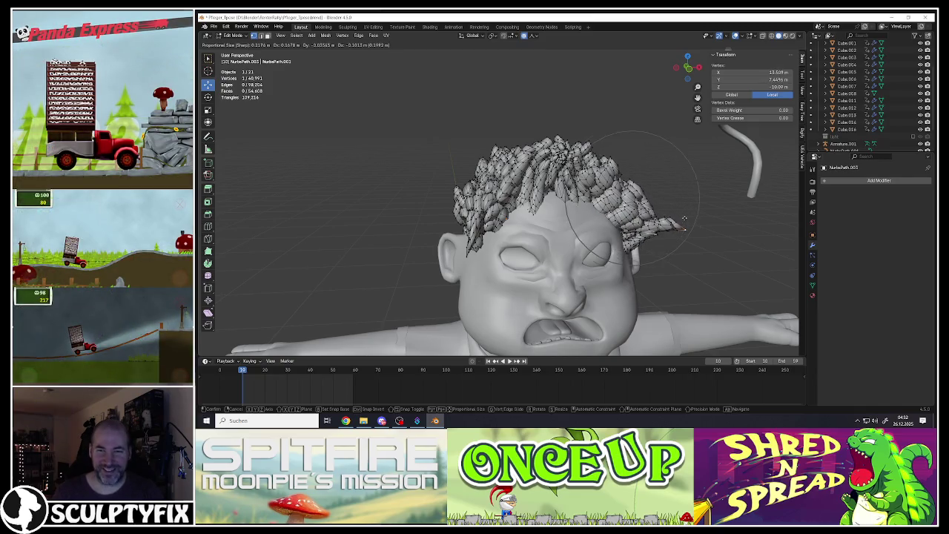
key(r)
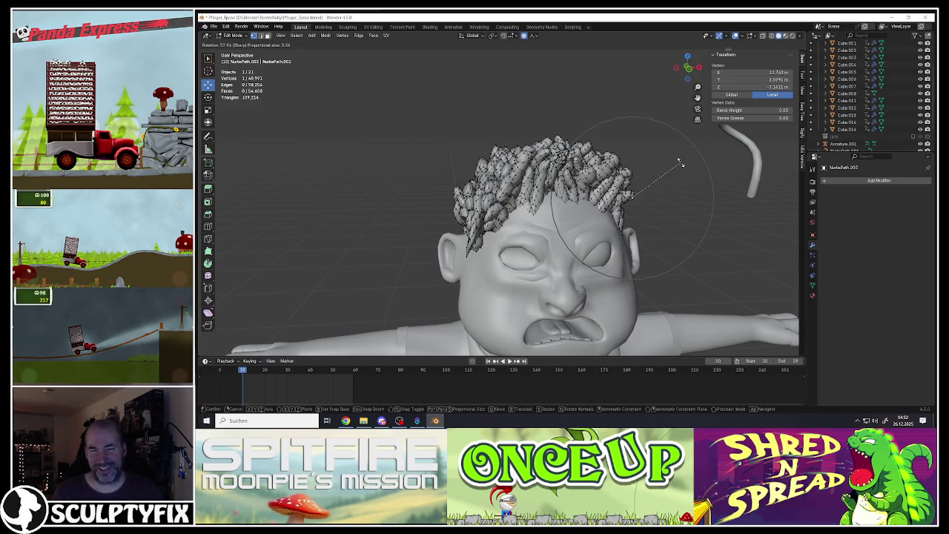
click(637, 197)
Move a side strand with soft falloff, then rotate part of the front hair.
mouse_move(637, 197)
middle_down()
mouse_move(510, 155)
mouse_move(495, 129)
middle_up()
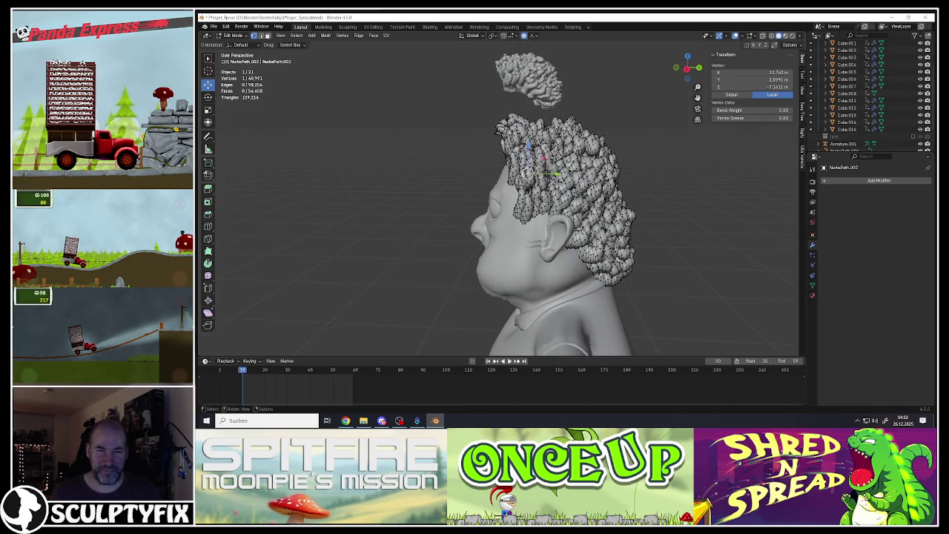
key(g)
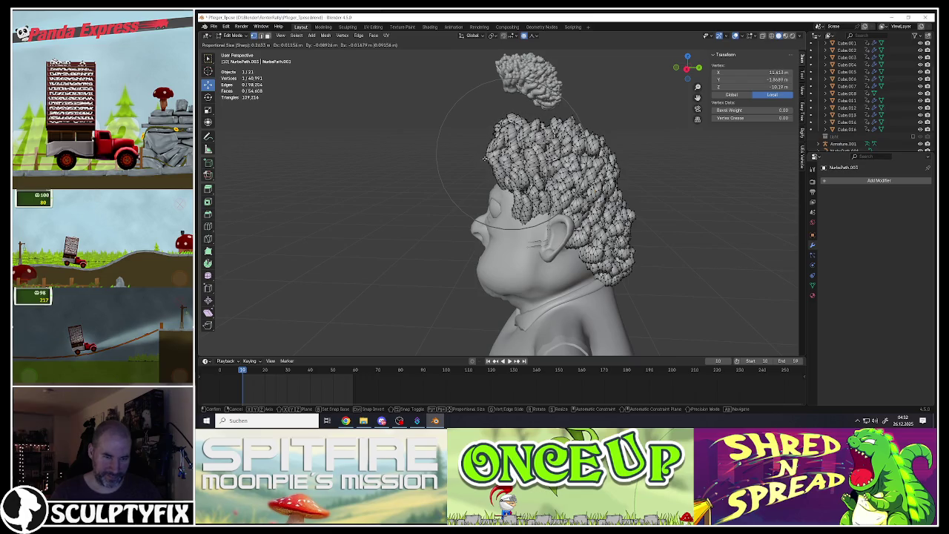
right_click(485, 158)
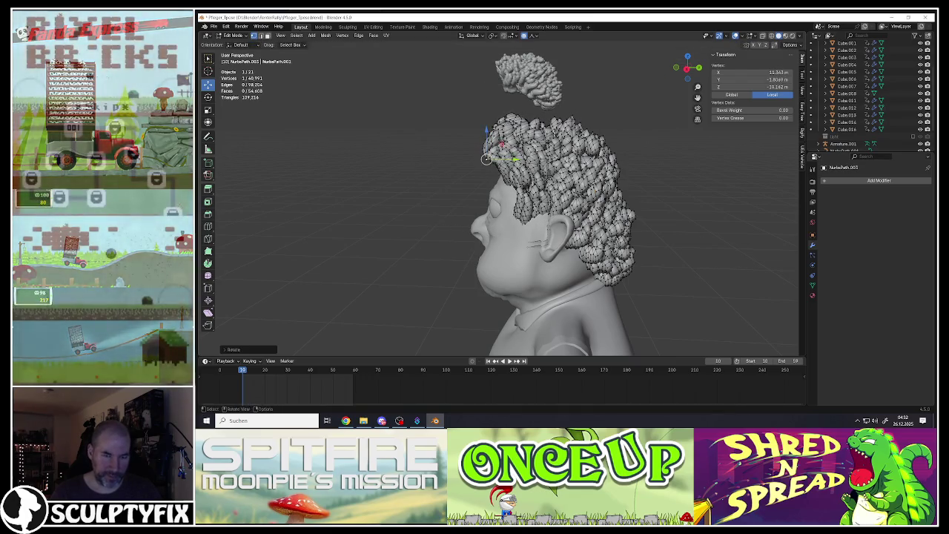
key(g)
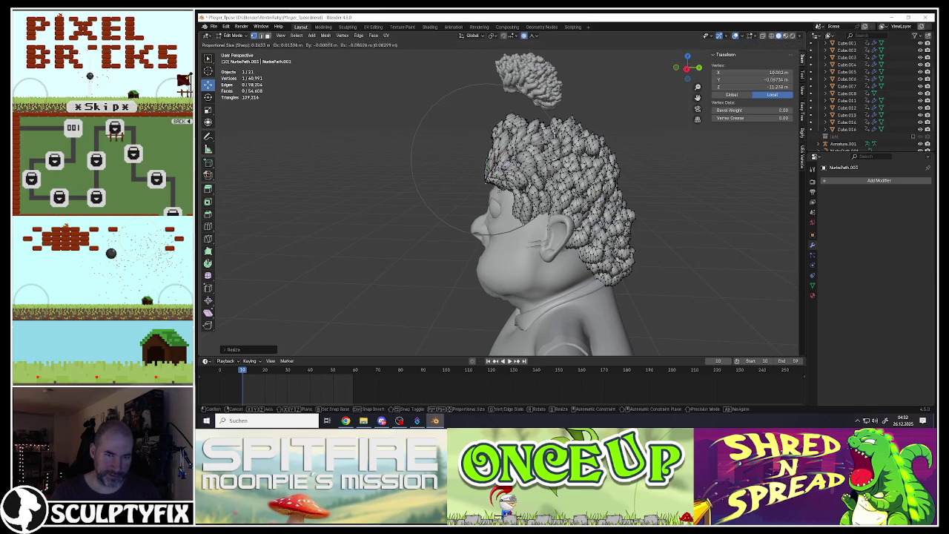
click(485, 160)
mouse_move(485, 159)
middle_down()
mouse_move(523, 172)
mouse_move(508, 177)
middle_up()
key(r)
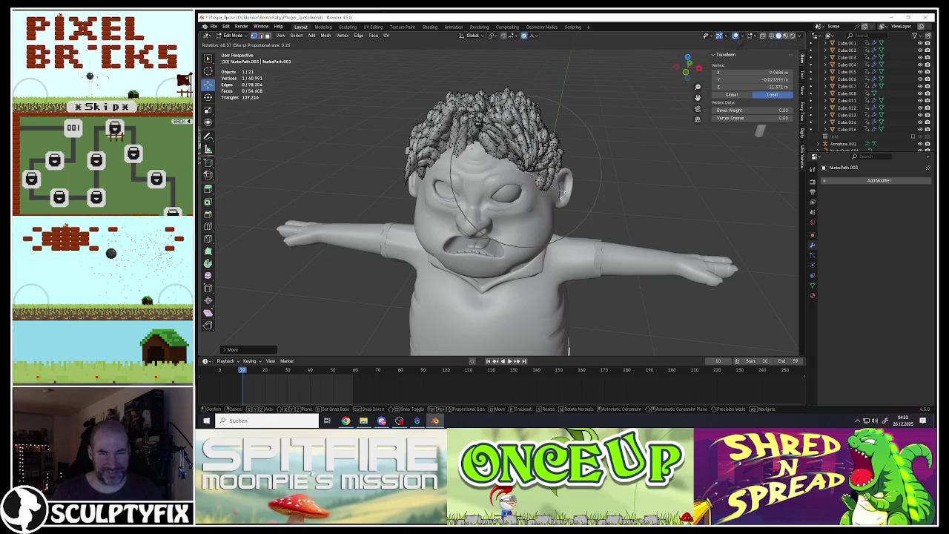
click(536, 139)
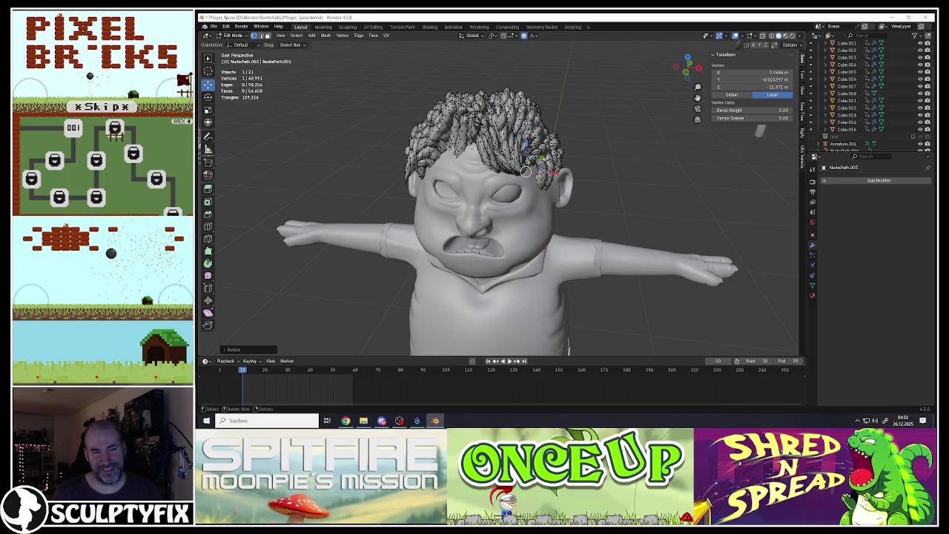
Shift and rotate the side hair strands, nudge the front hair, and return to Object Mode.
middle_drag(536, 140, 596, 169)
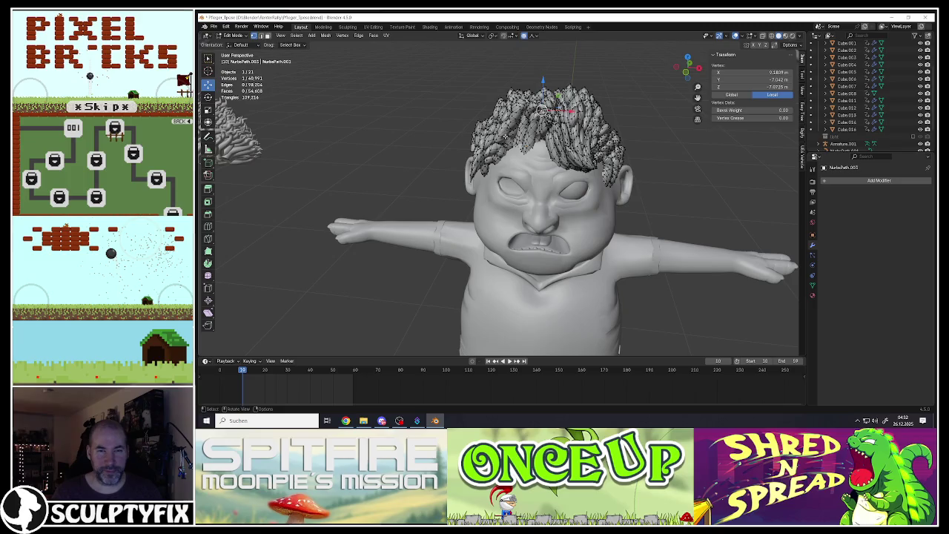
middle_drag(543, 109, 539, 129)
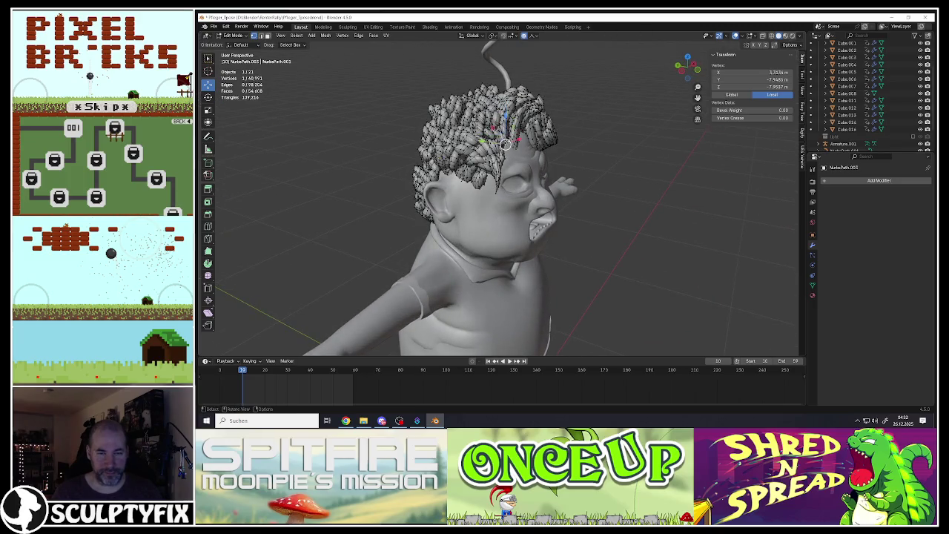
key(g)
click(552, 152)
key(r)
click(516, 146)
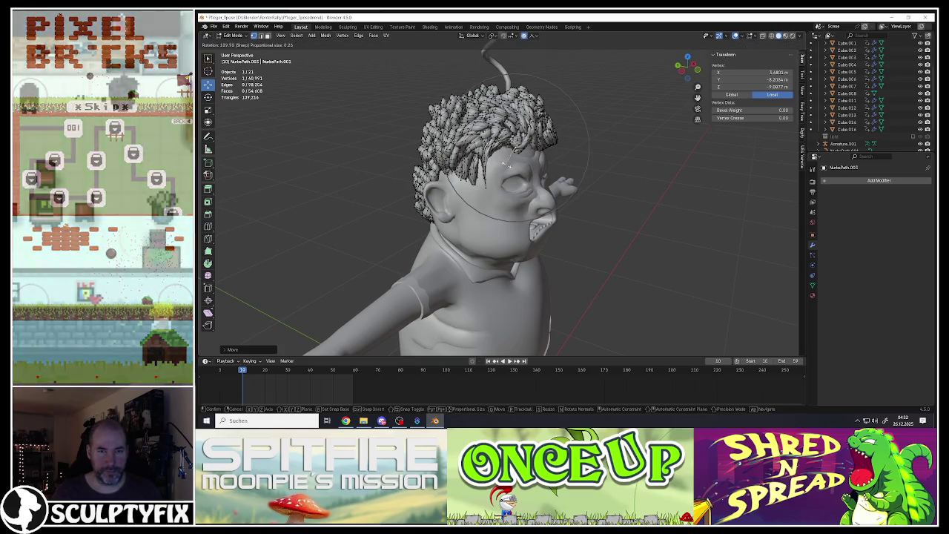
middle_drag(517, 146, 511, 160)
key(g)
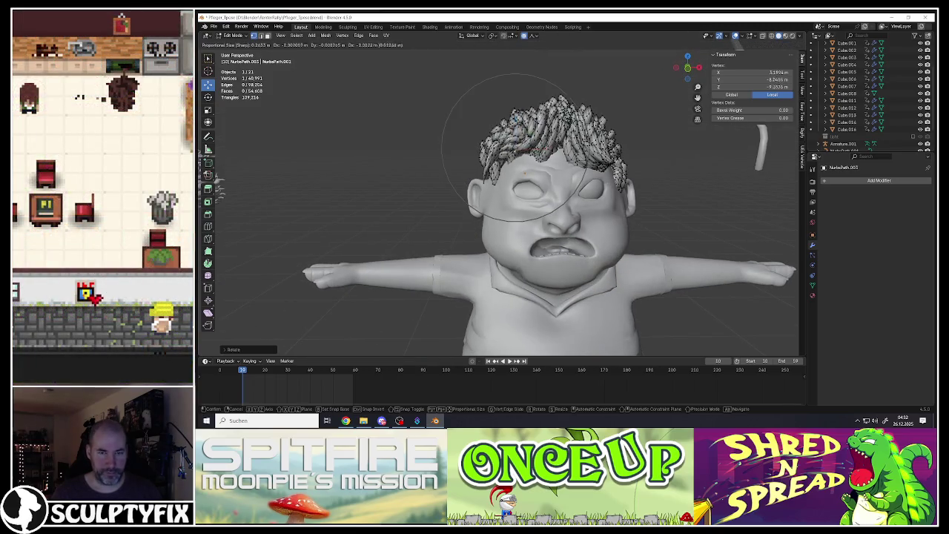
click(513, 161)
middle_drag(513, 161, 489, 194)
key(Tab)
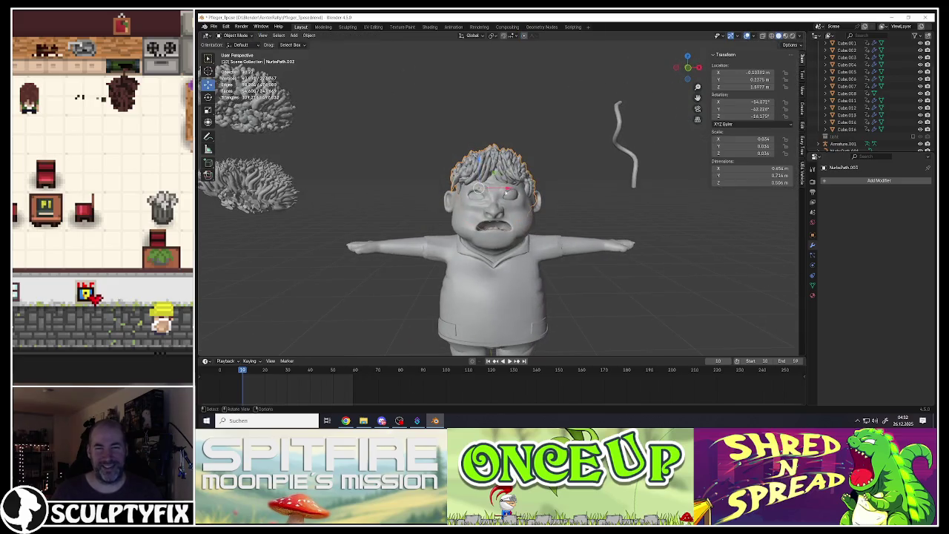
Select the hair, enter Edit Mode, and scale the back-of-head hair with soft falloff.
scroll(490, 194, down, 3)
scroll(490, 194, up, 5)
scroll(504, 230, down, 3)
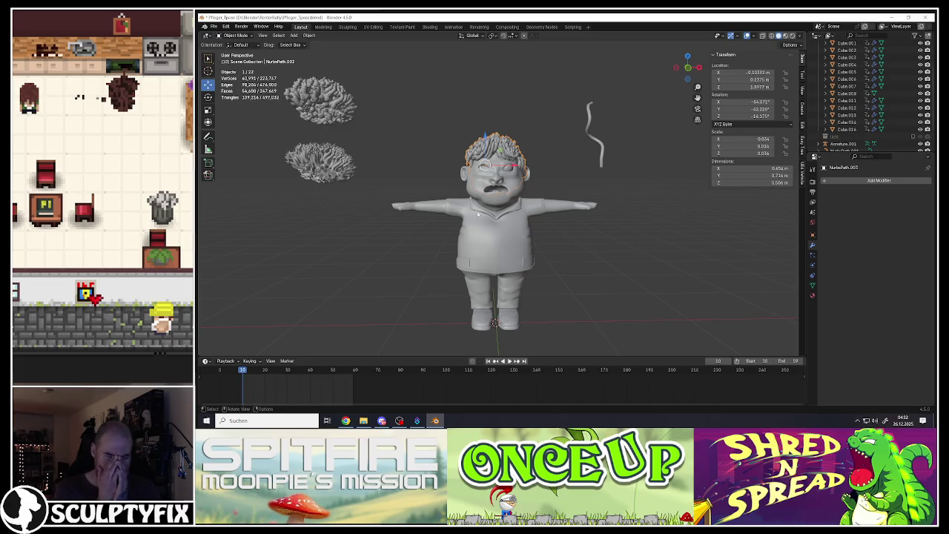
scroll(477, 214, up, 1)
scroll(481, 200, up, 3)
scroll(489, 192, down, 3)
scroll(504, 178, up, 2)
mouse_move(504, 178)
middle_down()
mouse_move(519, 171)
mouse_move(508, 198)
middle_up()
scroll(519, 171, up, 3)
click(521, 174)
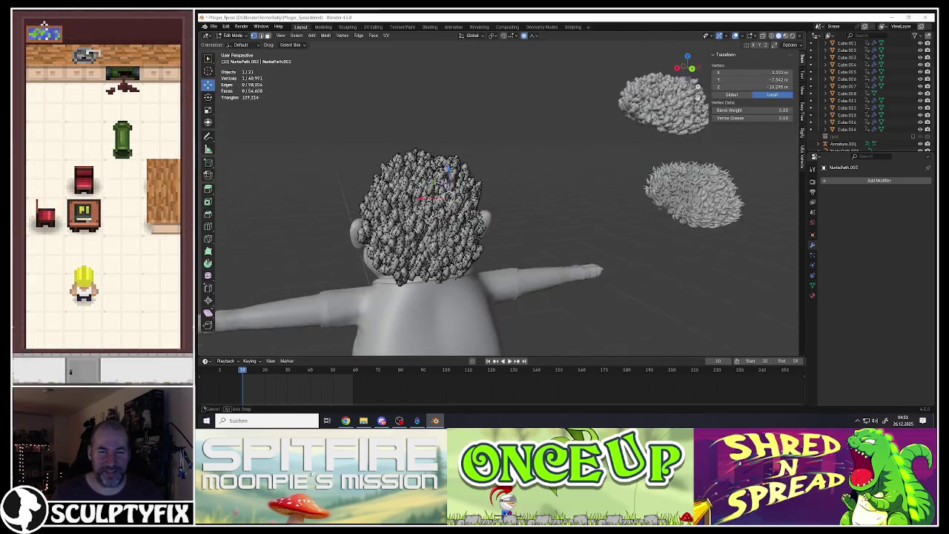
key(Tab)
scroll(508, 198, up, 2)
middle_drag(496, 129, 511, 215)
click(517, 228)
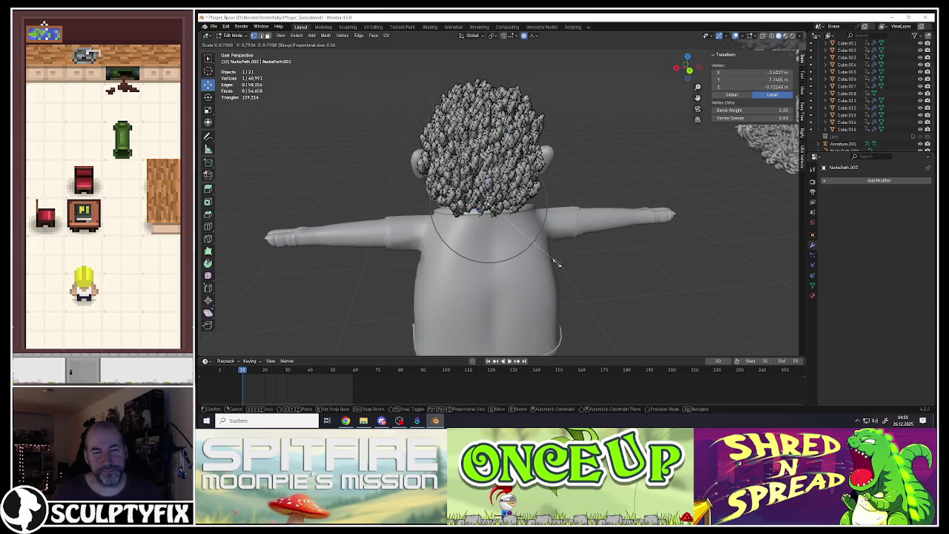
key(s)
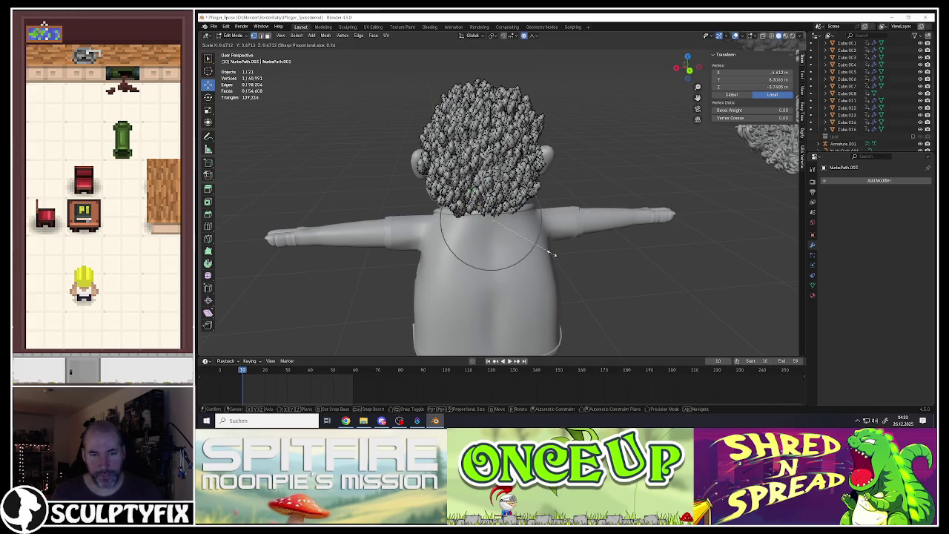
click(524, 208)
Move the back hair vertices up and left, cancel a backward stretch, and exit Edit Mode.
middle_drag(523, 208, 521, 154)
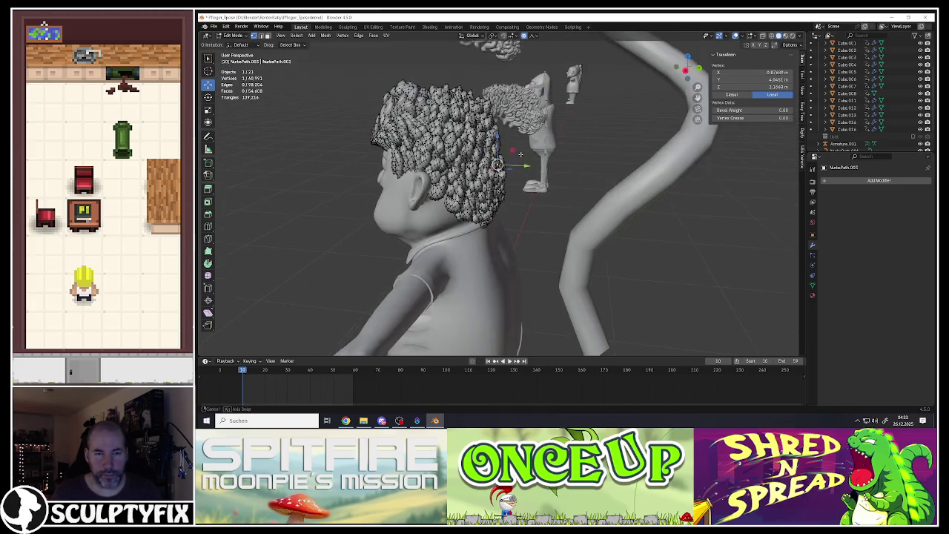
key(g)
click(511, 167)
mouse_move(511, 167)
middle_down()
mouse_move(505, 112)
mouse_move(526, 185)
middle_up()
key(g)
click(504, 115)
key(g)
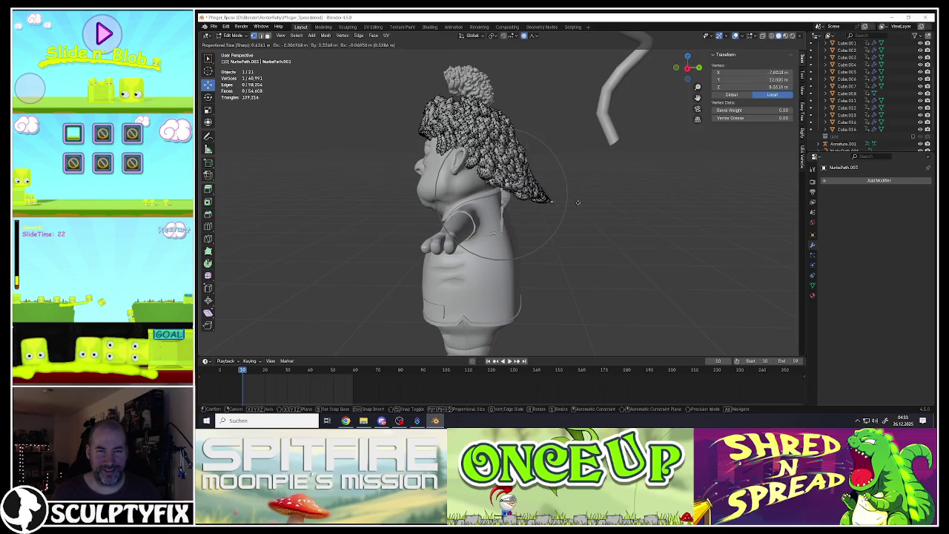
right_click(535, 175)
key(Tab)
Re-enter Edit Mode and push hair strands above the eye and near the ear into place.
mouse_move(535, 175)
middle_down()
mouse_move(533, 165)
mouse_move(555, 168)
mouse_move(547, 197)
middle_up()
scroll(531, 164, up, 2)
scroll(534, 161, up, 2)
scroll(548, 159, up, 2)
scroll(557, 157, up, 1)
key(Tab)
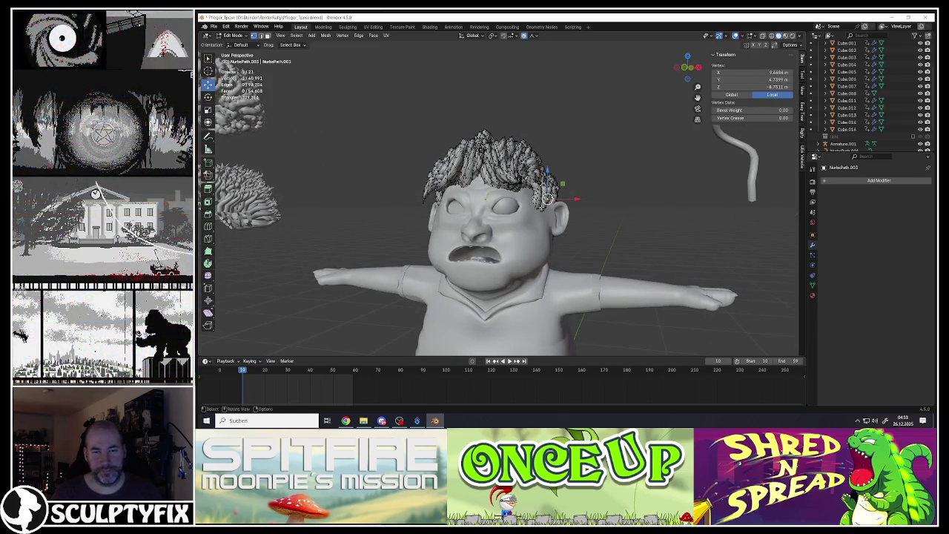
drag(543, 210, 545, 216)
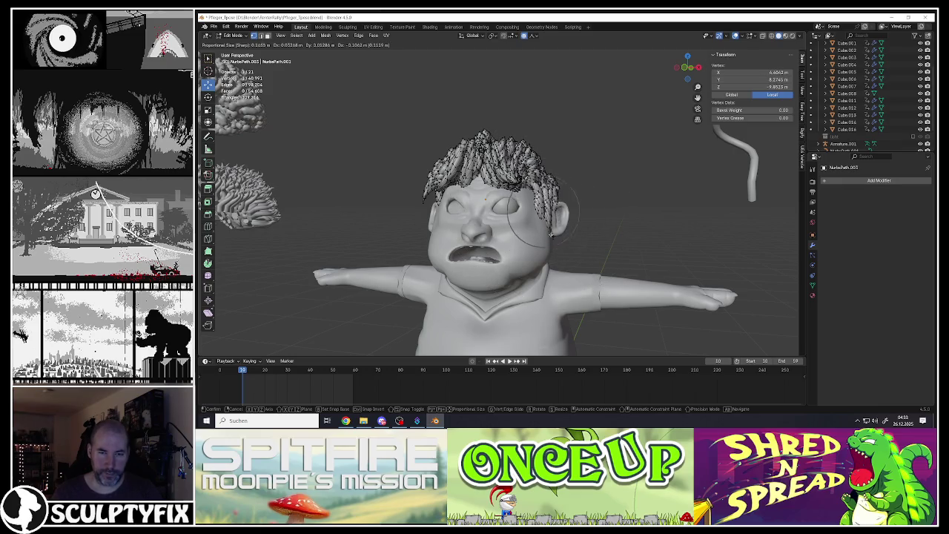
click(552, 243)
middle_drag(552, 243, 552, 244)
drag(552, 243, 552, 247)
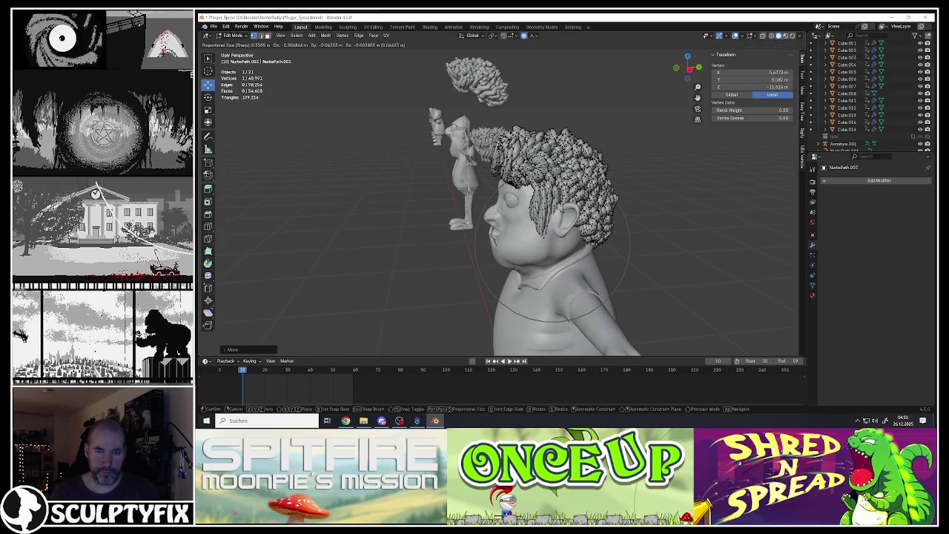
drag(552, 248, 544, 242)
middle_drag(544, 242, 533, 198)
mouse_move(533, 198)
mouse_down()
mouse_move(540, 255)
mouse_move(546, 241)
mouse_up()
click(553, 257)
Move the hair near the ear with proportional falloff and return to Object Mode.
mouse_move(546, 242)
middle_down()
mouse_move(546, 221)
mouse_move(563, 223)
middle_up()
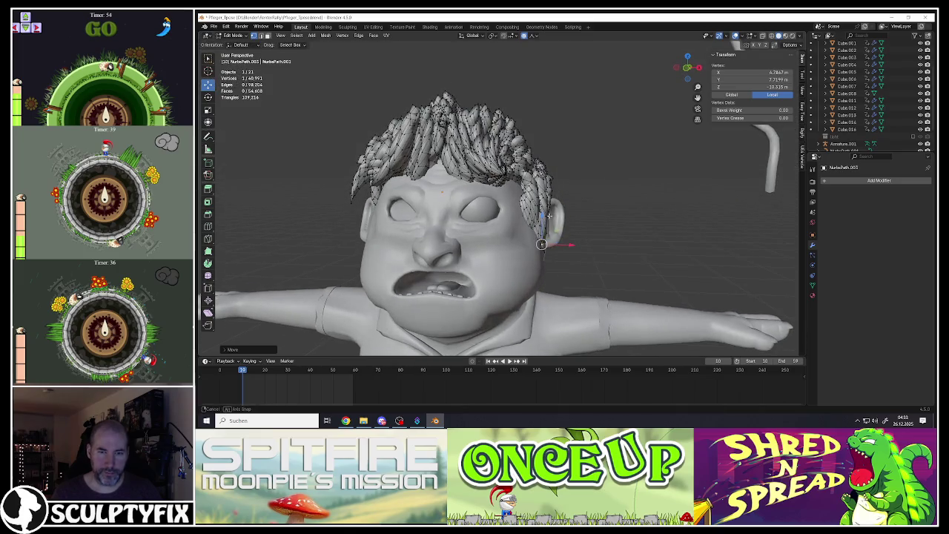
scroll(564, 222, down, 4)
scroll(590, 226, up, 2)
scroll(591, 226, up, 2)
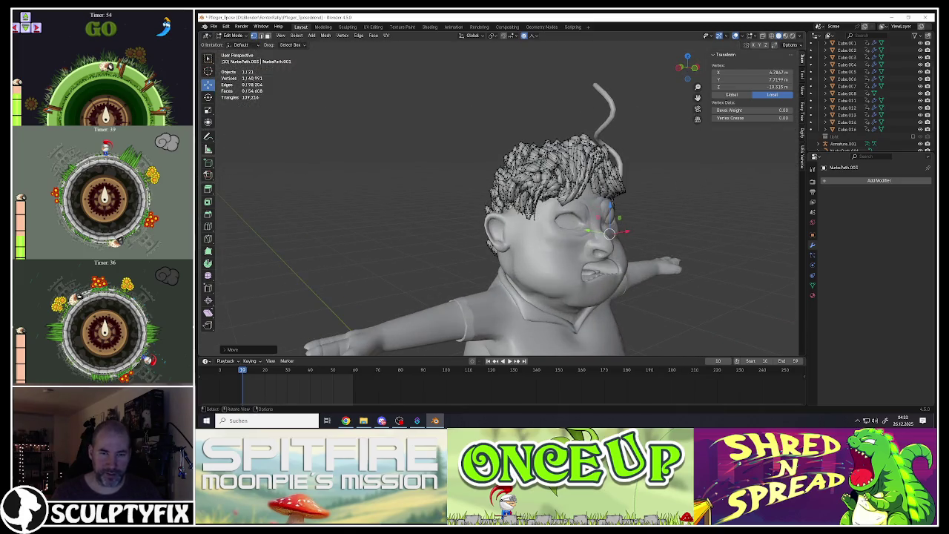
key(g)
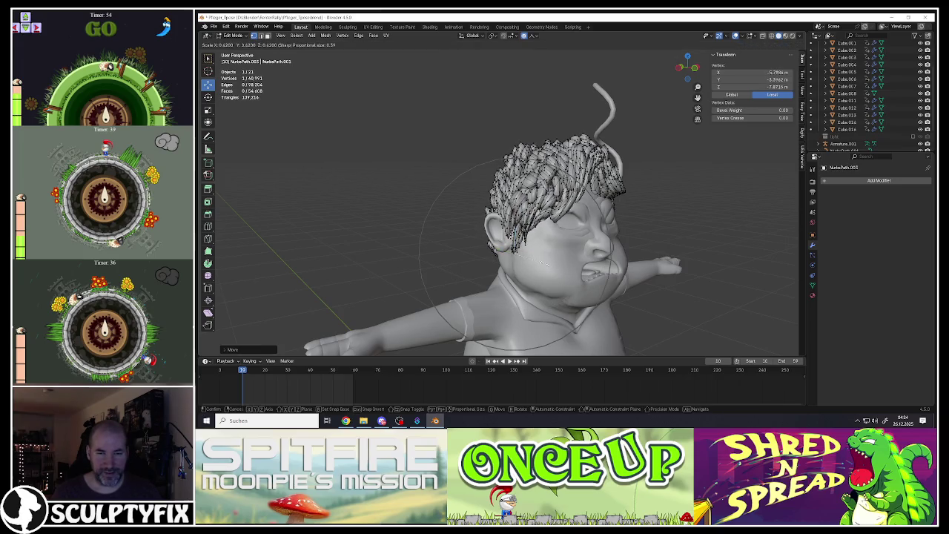
middle_drag(538, 244, 561, 247)
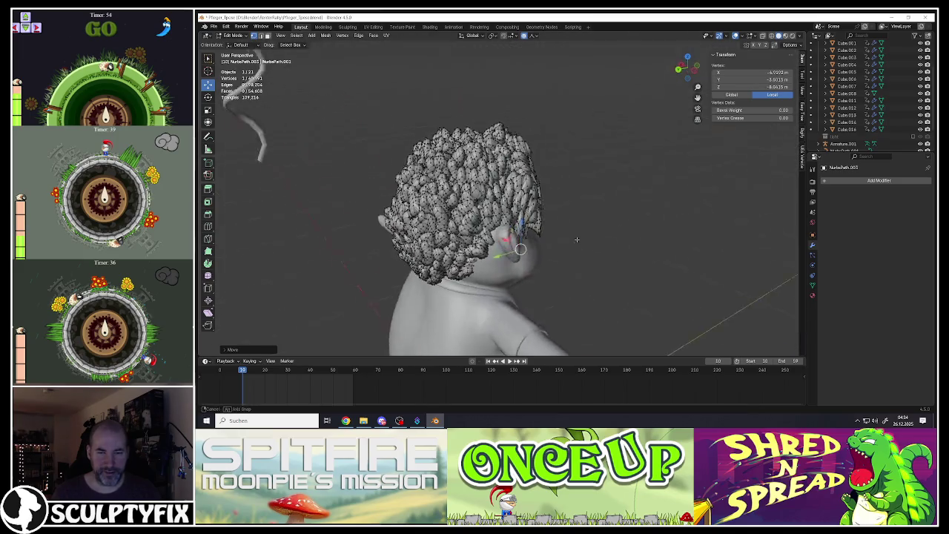
click(561, 246)
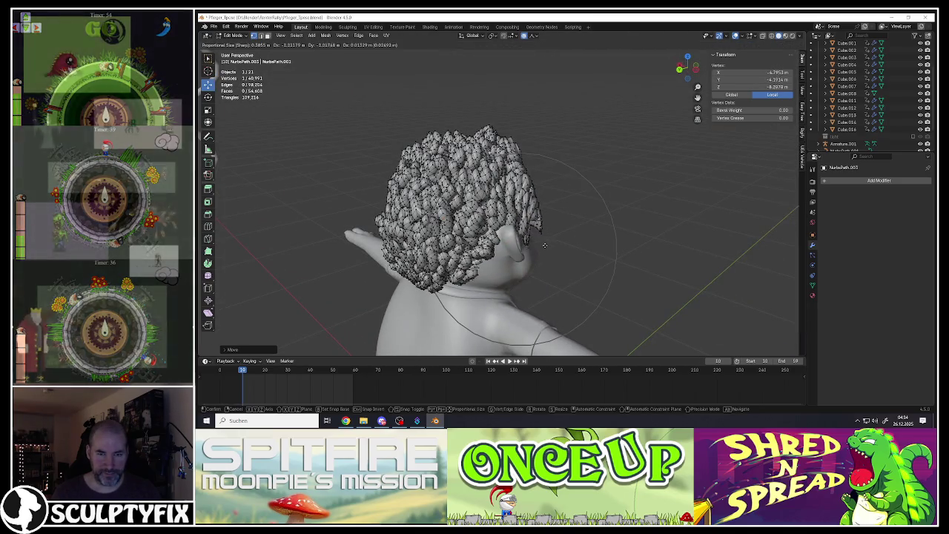
mouse_move(561, 246)
middle_down()
mouse_move(475, 245)
mouse_move(546, 230)
middle_up()
key(Tab)
Shrink and move the hair at the side of the face with soft falloff, then leave Edit Mode.
scroll(546, 229, down, 2)
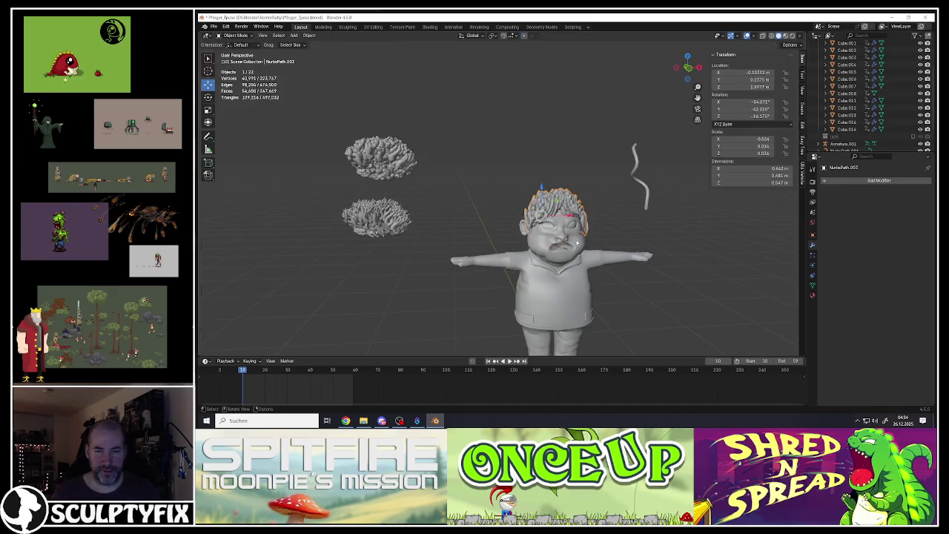
scroll(546, 230, up, 2)
key(Tab)
scroll(547, 230, down, 3)
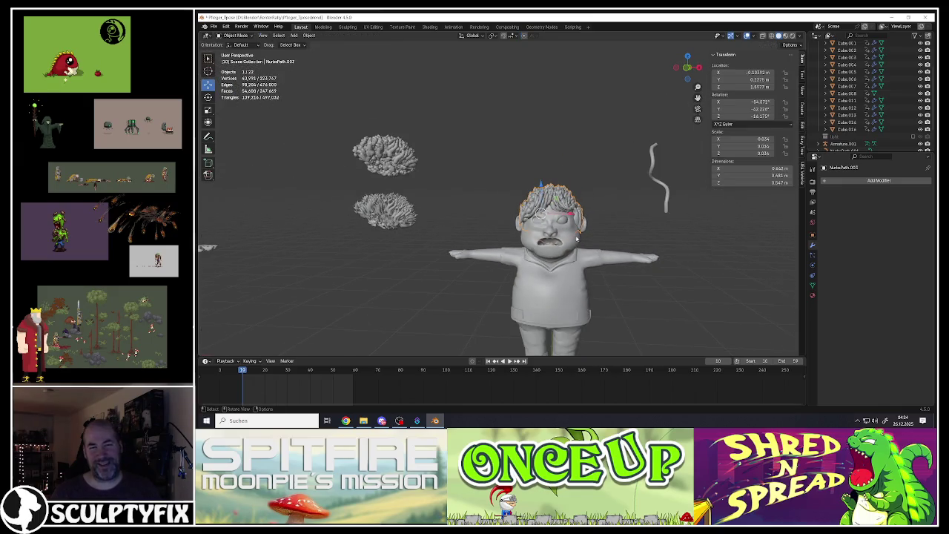
scroll(467, 194, up, 5)
middle_drag(467, 194, 445, 215)
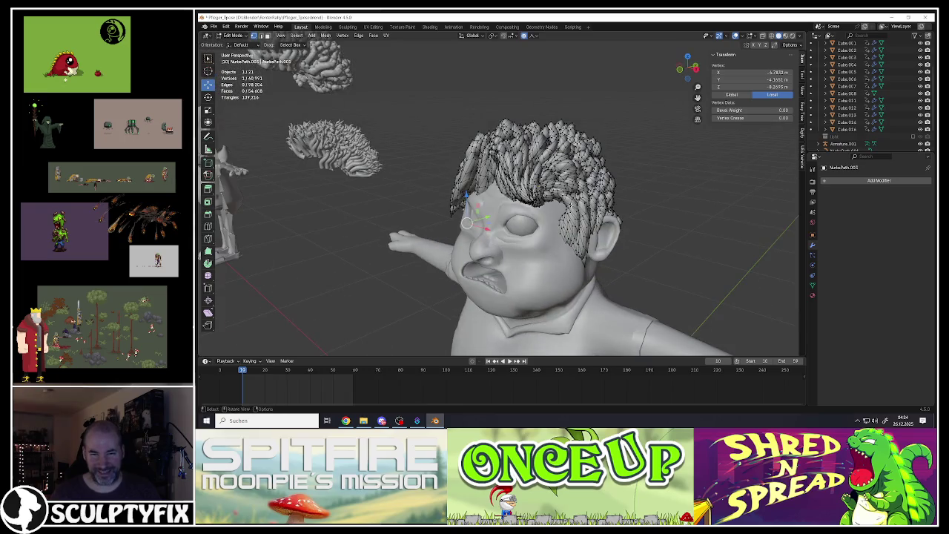
key(a)
key(alt+a)
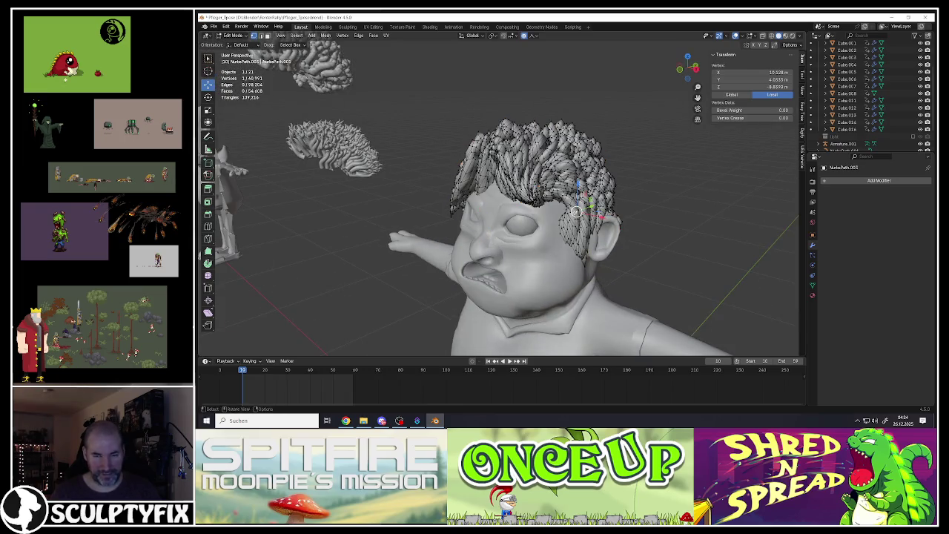
key(s)
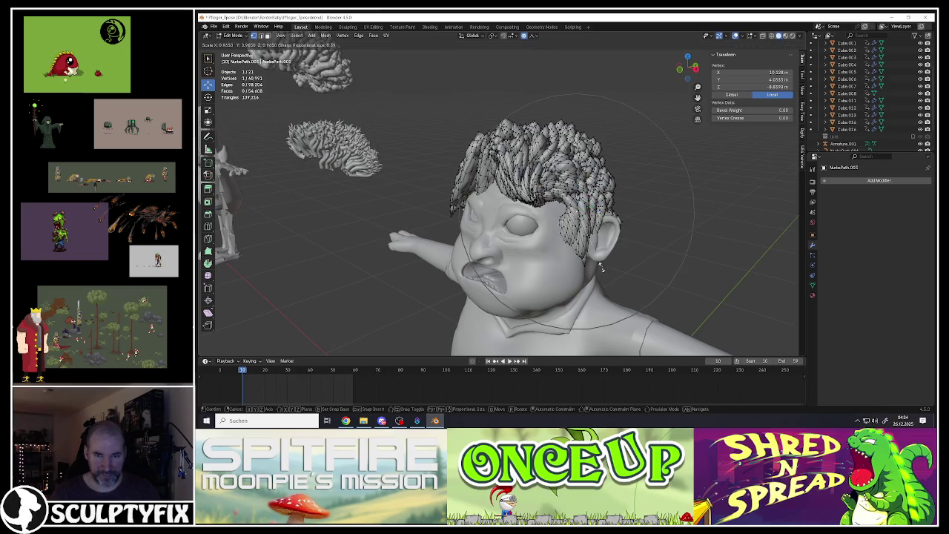
click(581, 242)
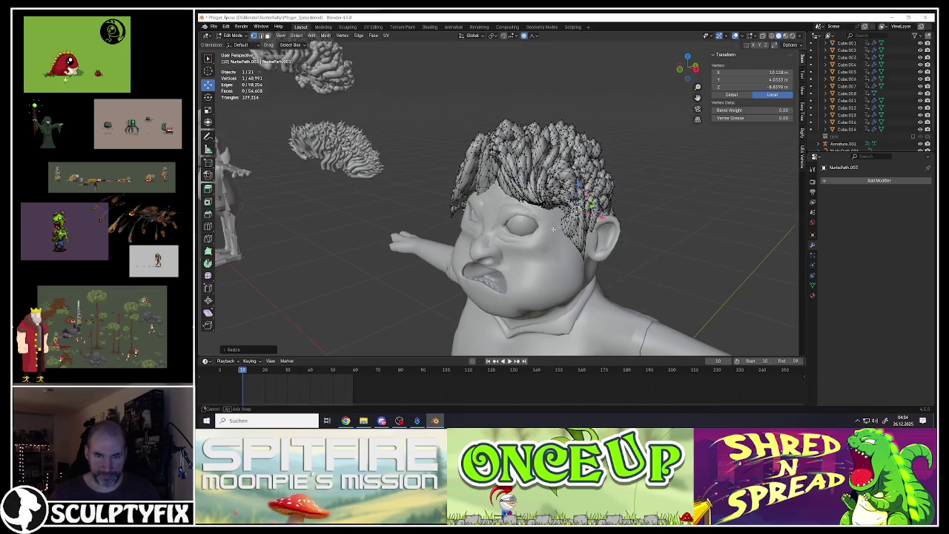
middle_drag(581, 242, 582, 223)
key(g)
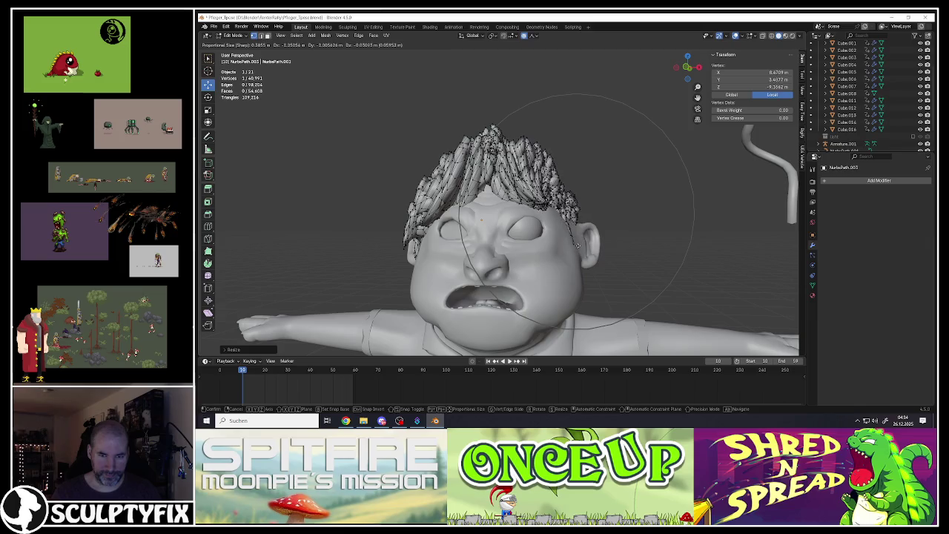
click(590, 244)
mouse_move(589, 244)
middle_down()
mouse_move(539, 200)
mouse_move(530, 178)
middle_up()
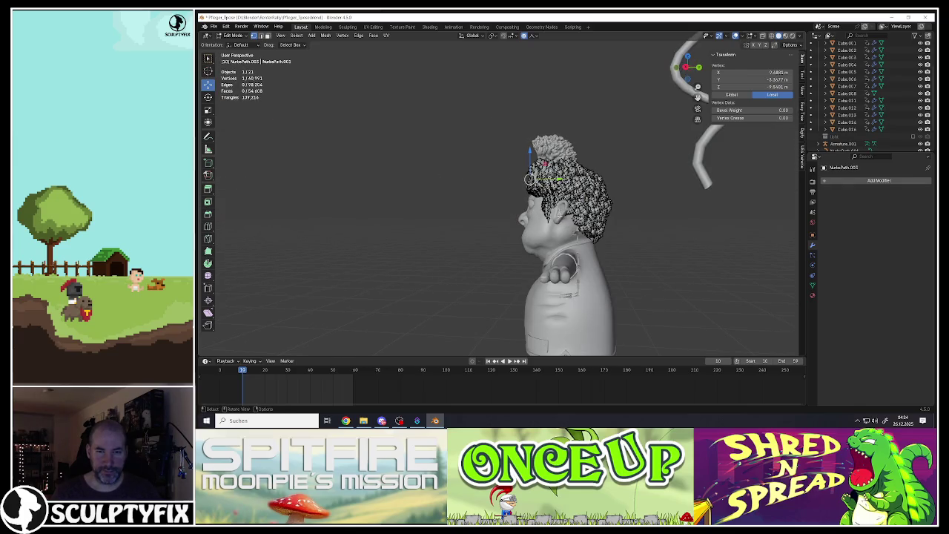
key(Tab)
Deselect everything and view the whole curly-haired character from the front.
scroll(530, 179, down, 4)
middle_drag(530, 178, 580, 348)
scroll(534, 199, up, 2)
key(alt+a)
scroll(533, 198, down, 4)
middle_drag(533, 223, 534, 199)
scroll(534, 199, up, 4)
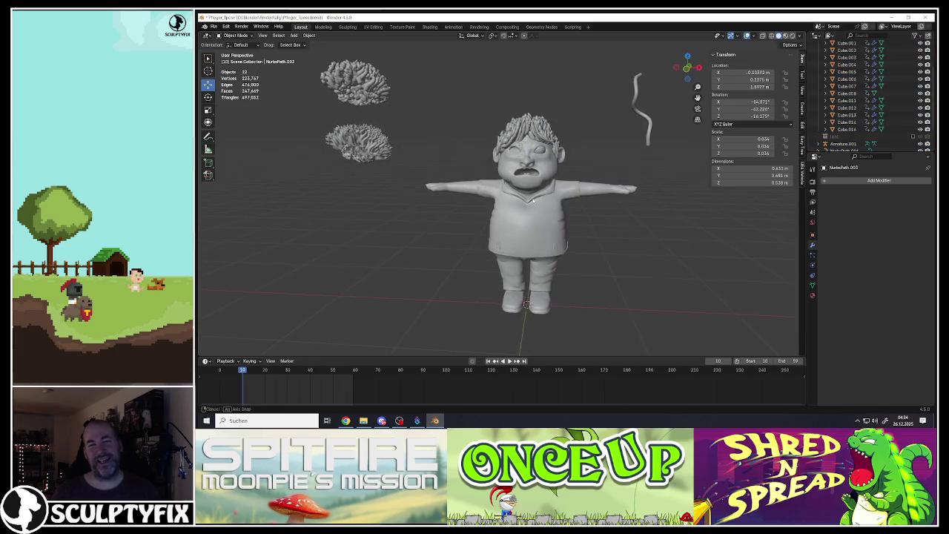
In Edit Mode, grow the hair vertex selection and scale it with proportional editing.
scroll(532, 200, down, 2)
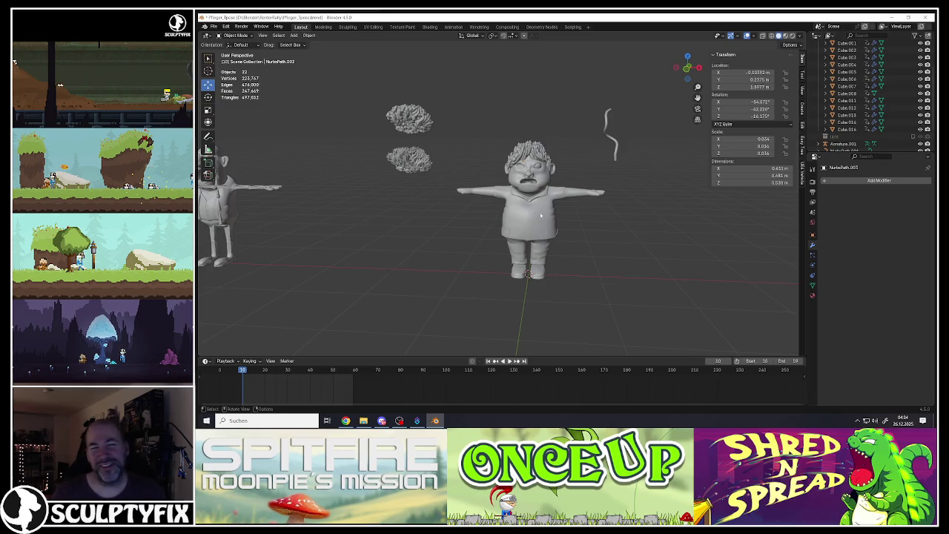
scroll(538, 132, up, 4)
key(Tab)
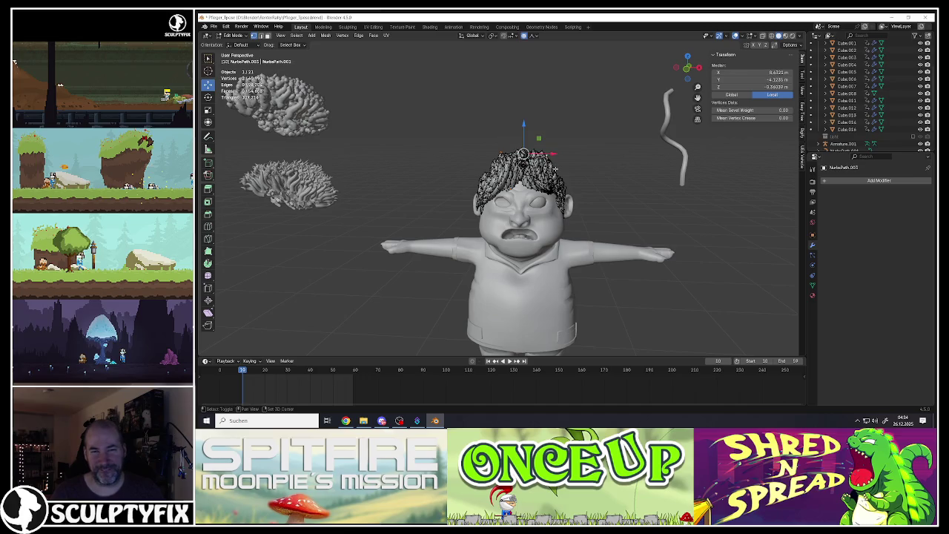
middle_drag(556, 168, 516, 330)
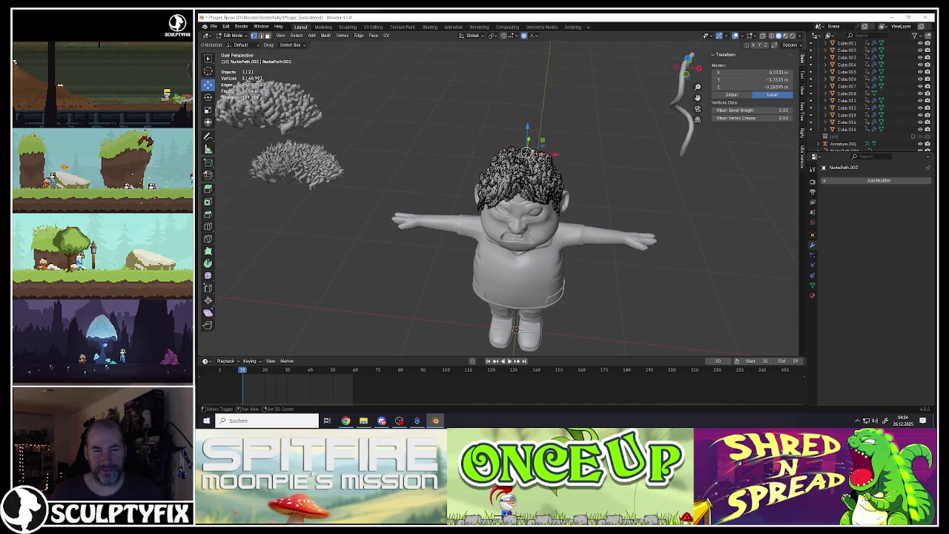
middle_drag(558, 181, 474, 185)
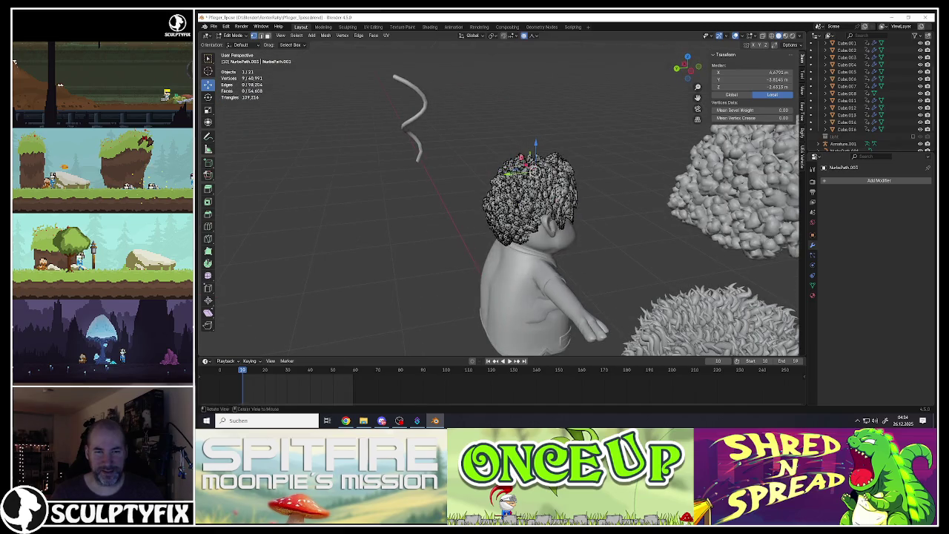
middle_drag(519, 186, 445, 185)
key(ctrl+l)
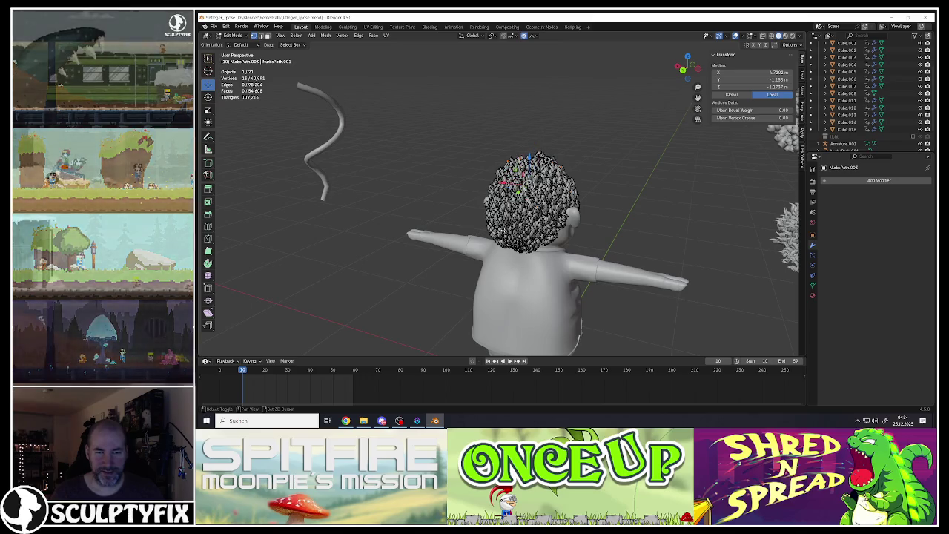
middle_drag(529, 188, 494, 197)
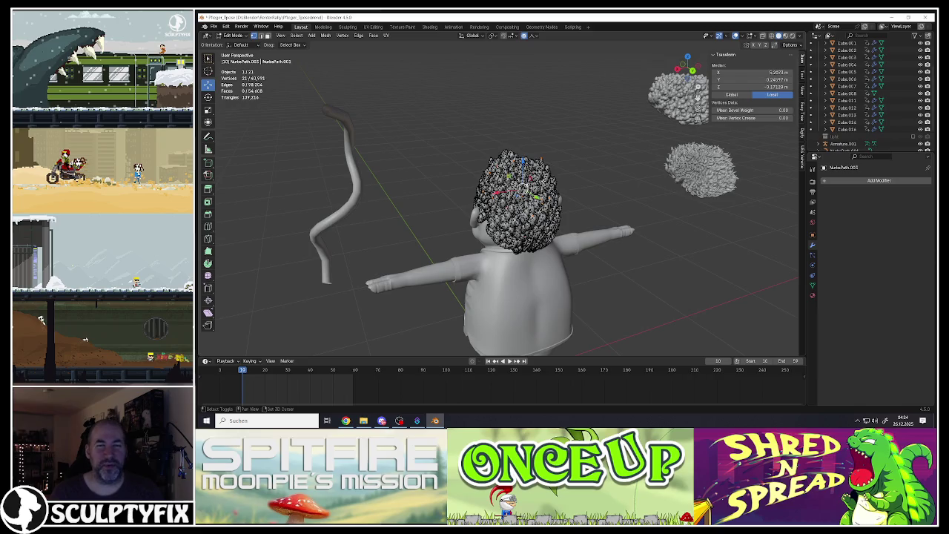
middle_drag(519, 193, 445, 192)
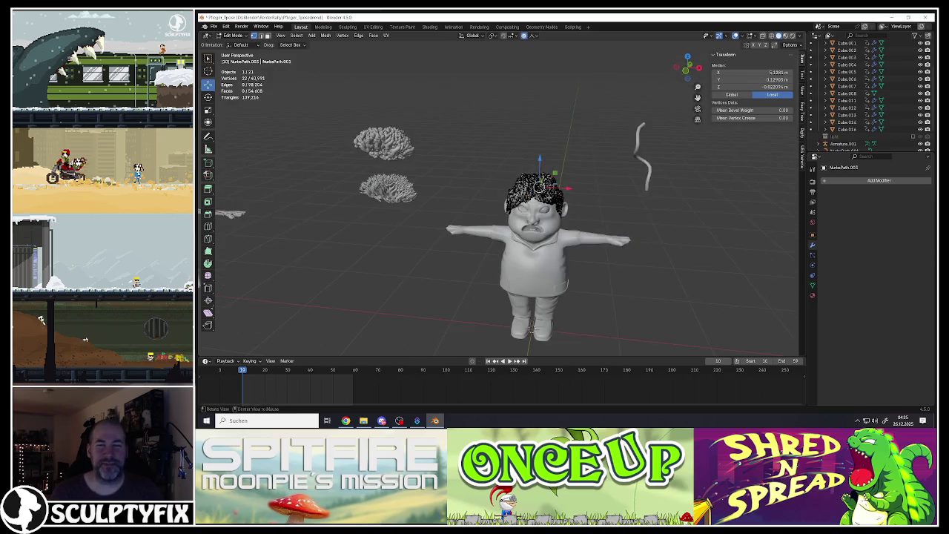
scroll(586, 211, up, 2)
scroll(586, 211, down, 1)
key(s)
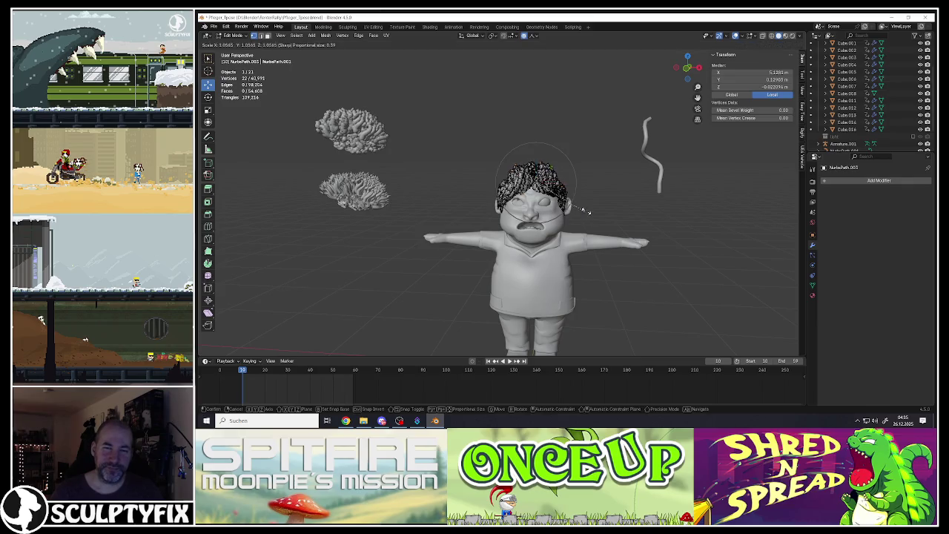
click(766, 227)
key(Tab)
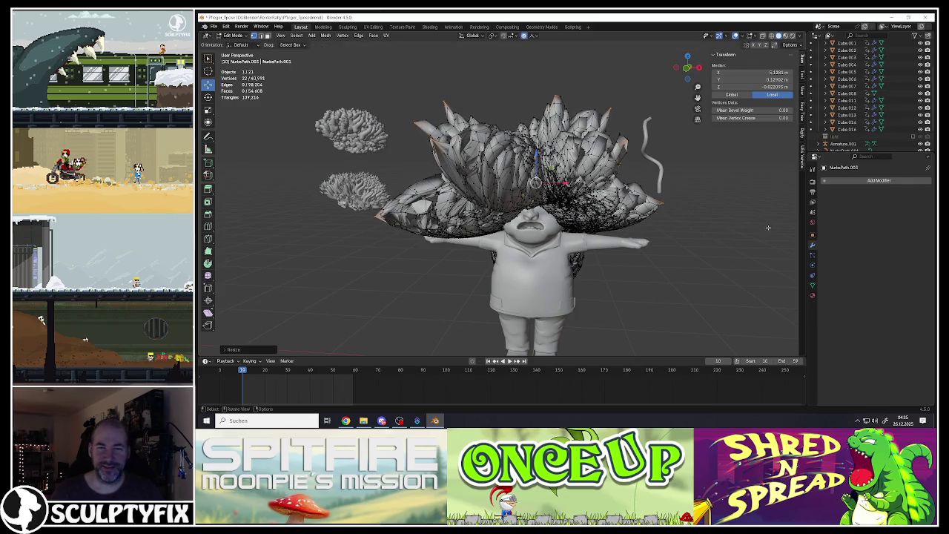
Shrink the hair object and move it snugly onto the top of the head.
click(599, 212)
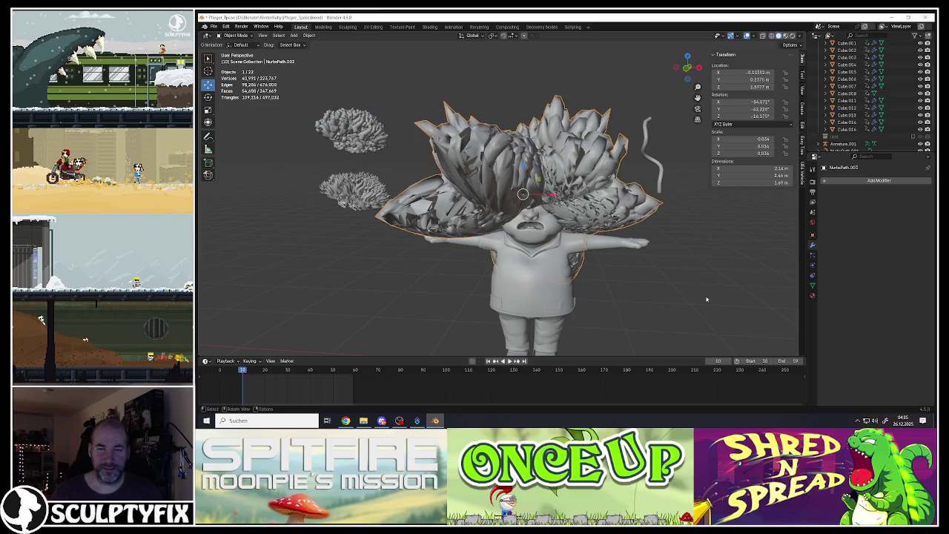
key(s)
click(595, 221)
key(g)
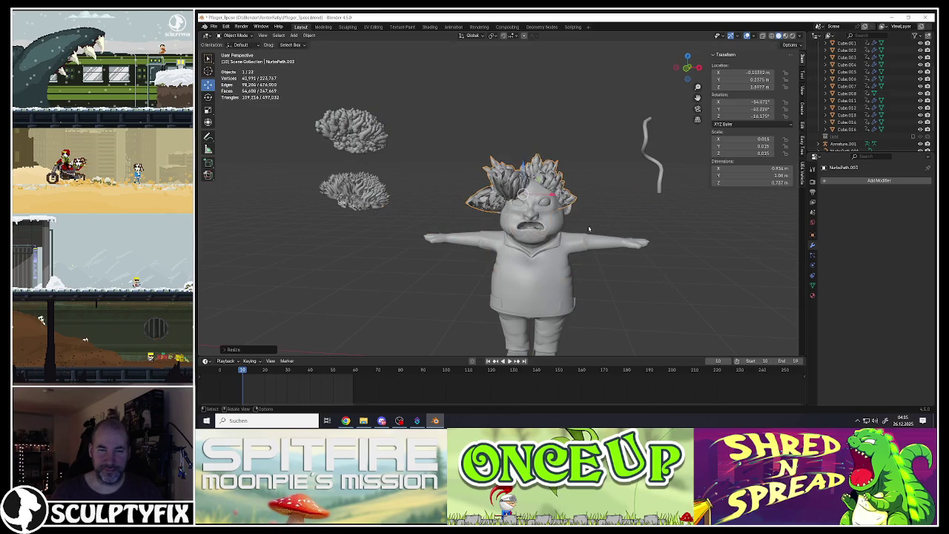
click(530, 185)
mouse_move(530, 185)
middle_down()
mouse_move(552, 217)
mouse_move(542, 286)
middle_up()
key(g)
click(557, 220)
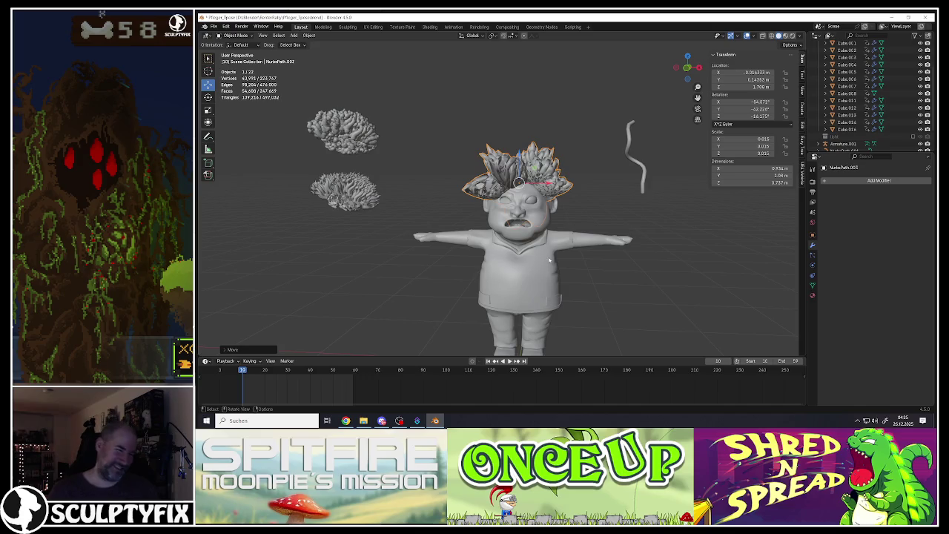
key(Tab)
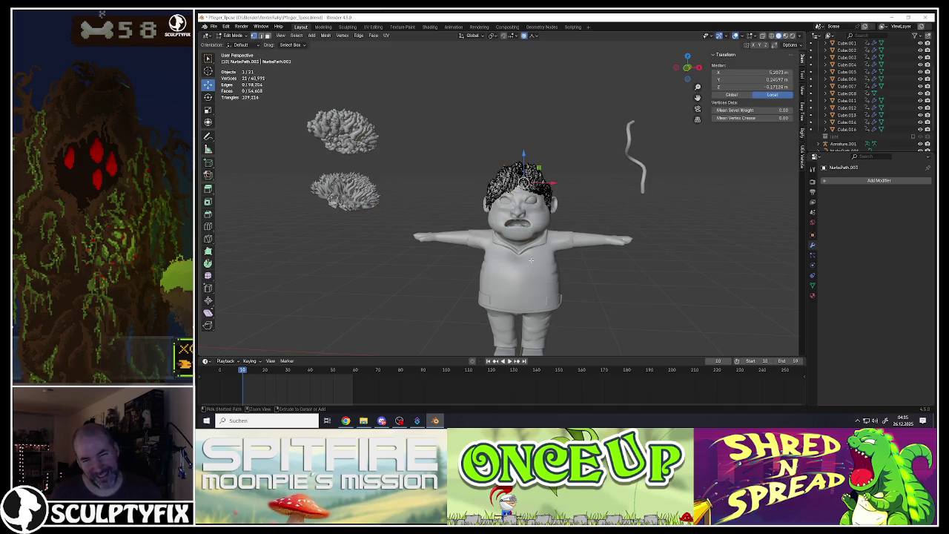
key(Tab)
scroll(525, 232, down, 3)
scroll(532, 211, down, 2)
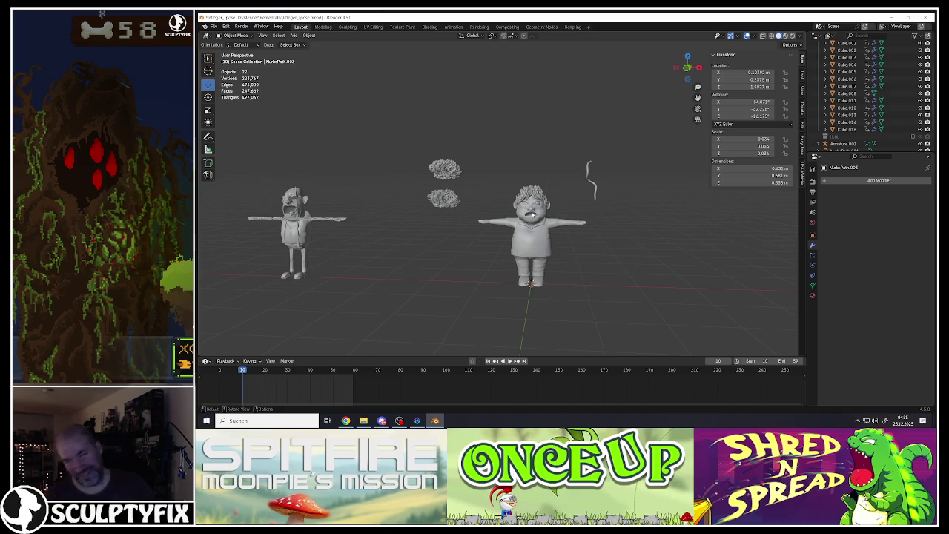
Select the hair curve NurbsPath.003 and bring up the Add Modifier list.
mouse_move(425, 218)
middle_down()
mouse_move(588, 208)
mouse_move(615, 197)
middle_up()
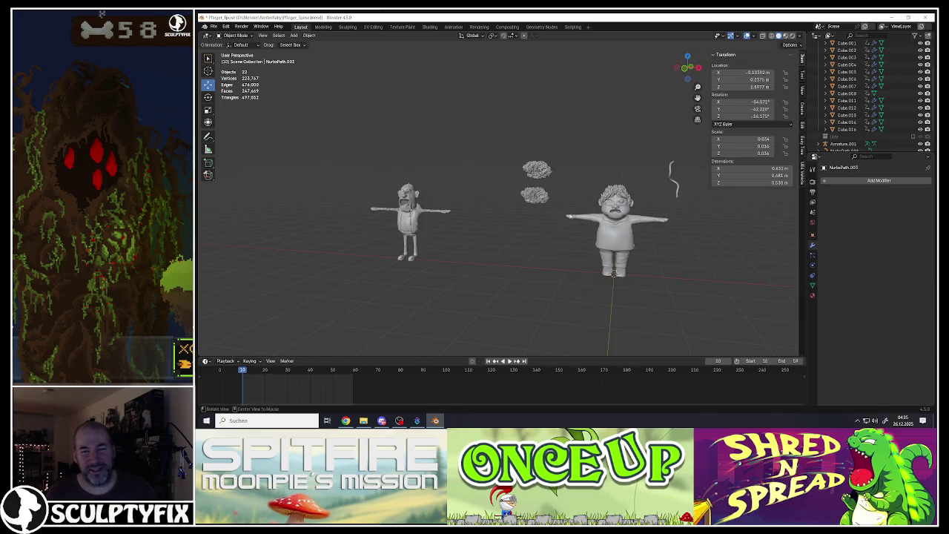
click(617, 194)
scroll(619, 187, up, 2)
click(620, 188)
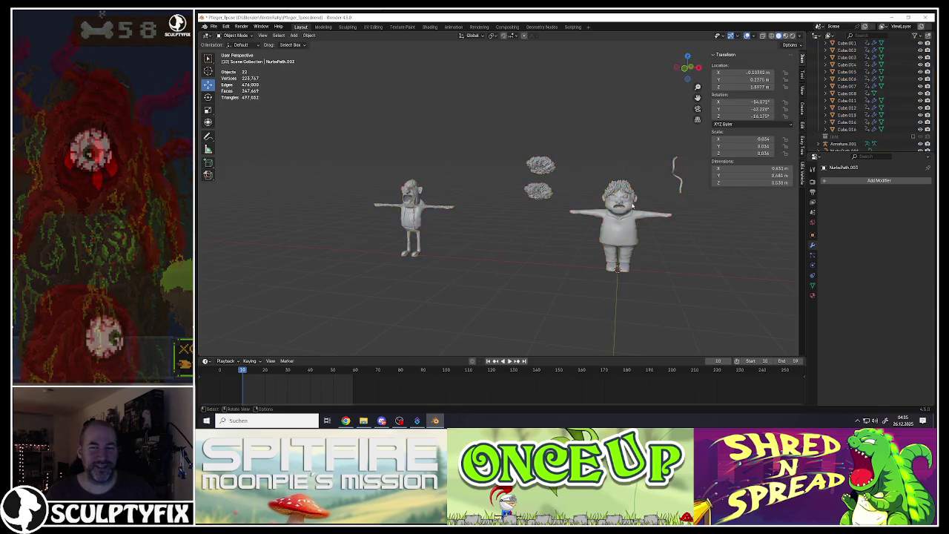
middle_drag(619, 188, 572, 169)
scroll(575, 170, up, 3)
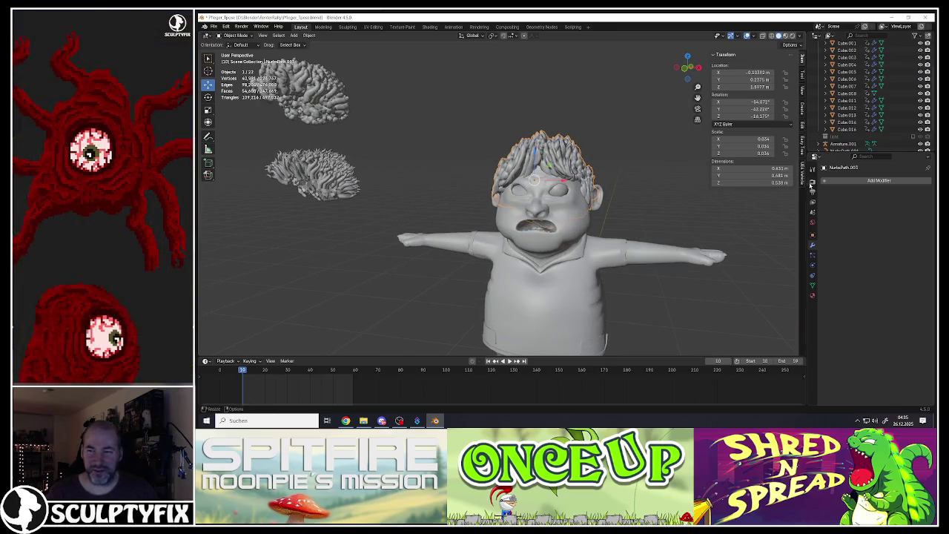
click(822, 182)
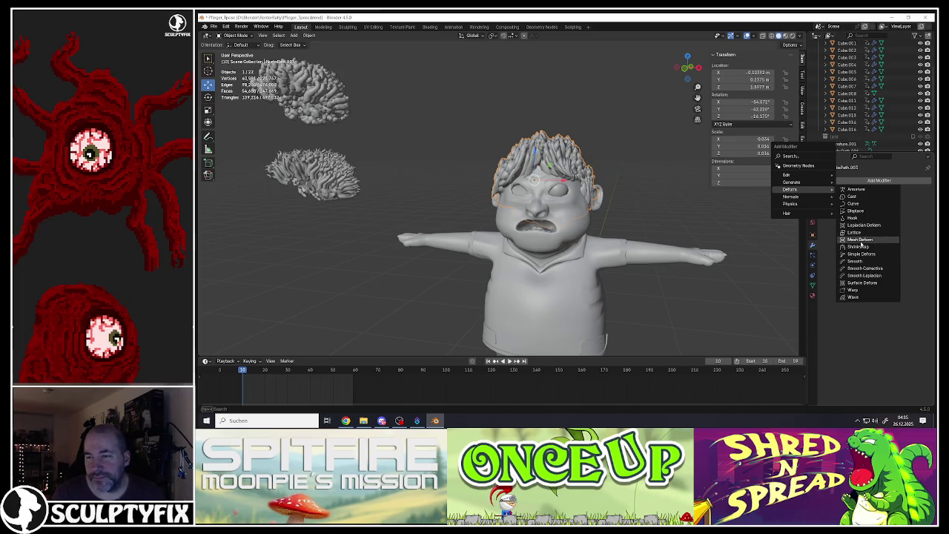
mouse_move(791, 182)
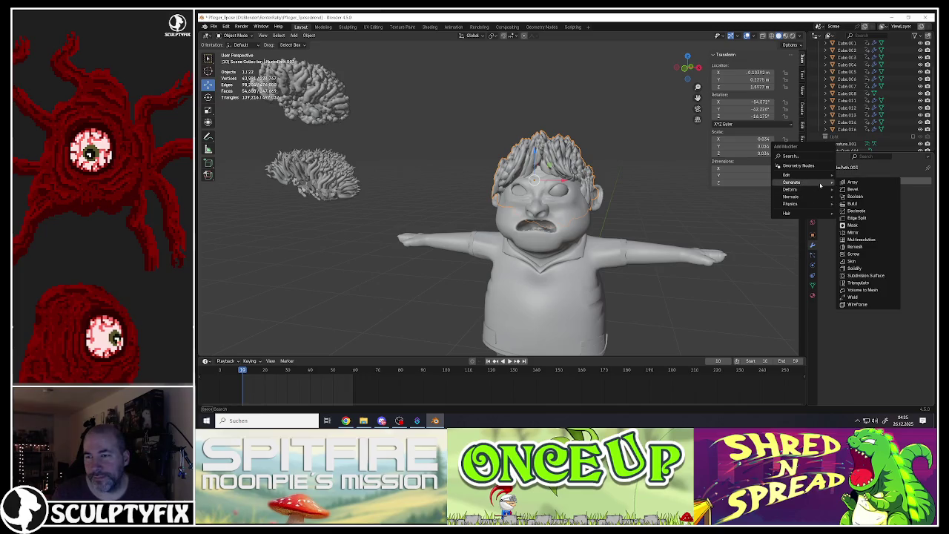
Add a Decimate modifier to the hair, try a 0.46 ratio, then undo back to 1.0.
click(862, 212)
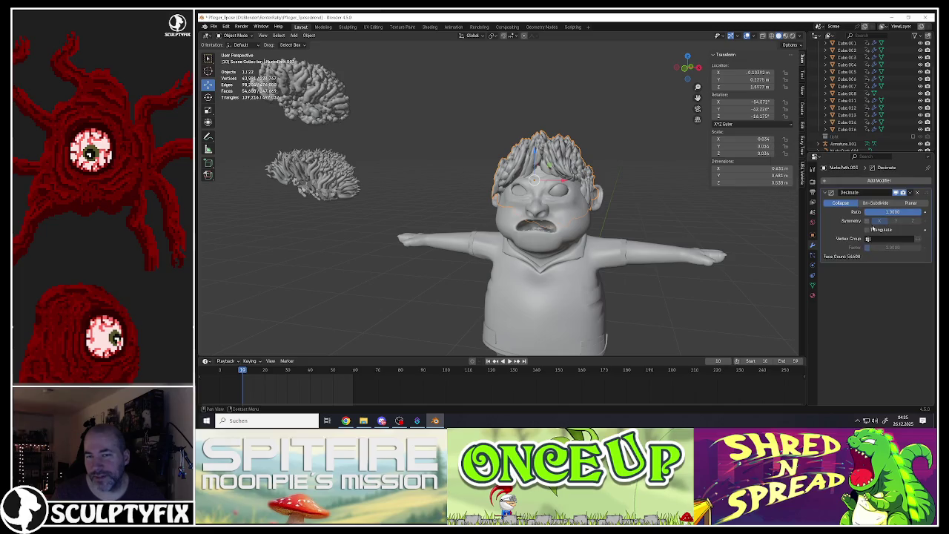
drag(917, 212, 890, 211)
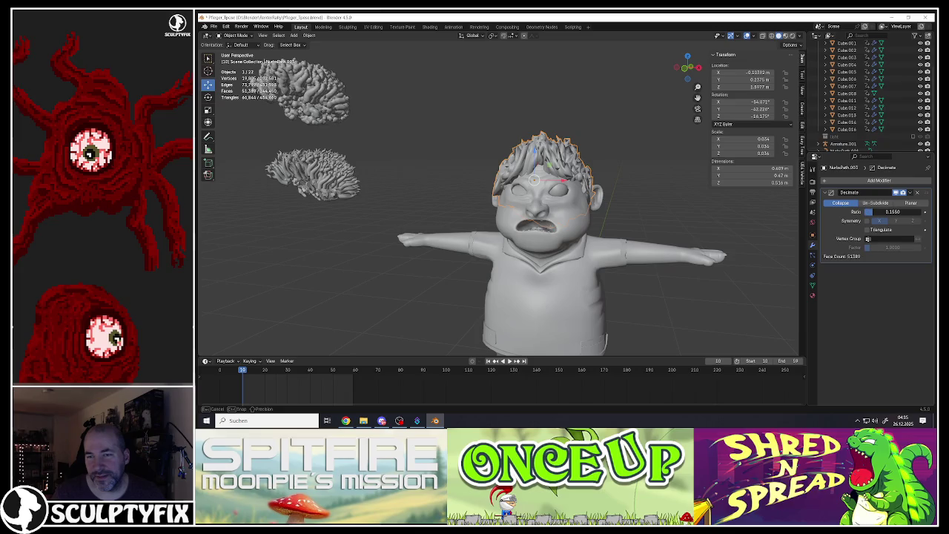
middle_drag(778, 218, 696, 97)
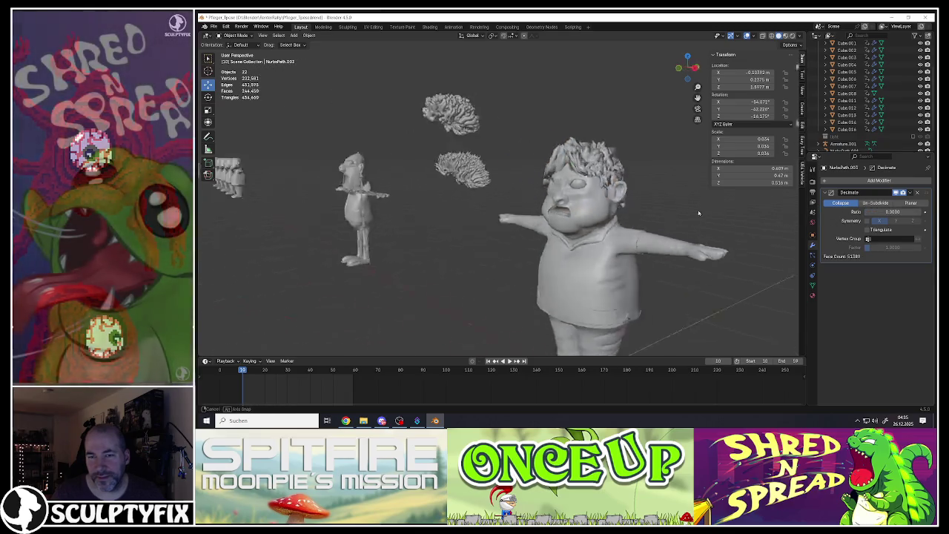
click(593, 212)
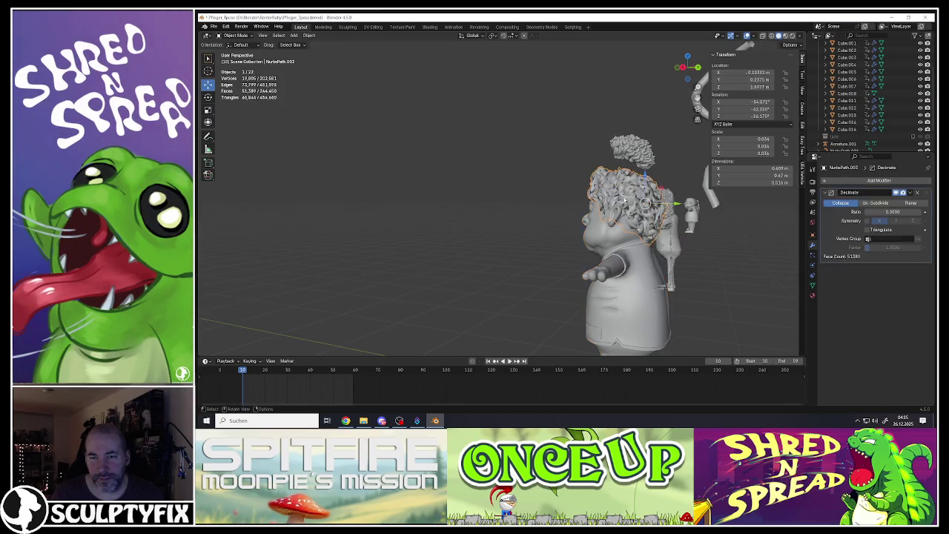
middle_drag(593, 212, 593, 261)
mouse_move(670, 218)
middle_down()
mouse_move(615, 185)
mouse_move(551, 186)
mouse_move(581, 194)
middle_up()
scroll(593, 178, up, 4)
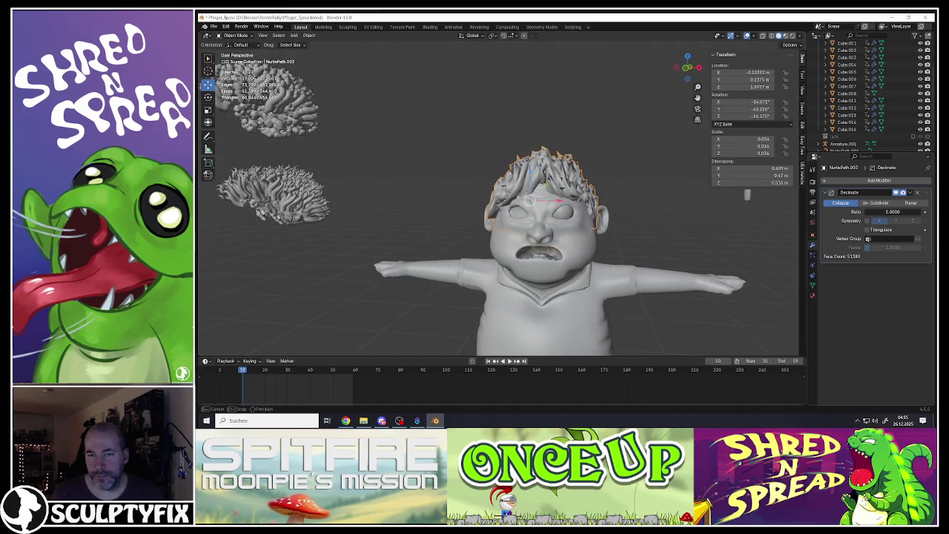
key(ctrl+z)
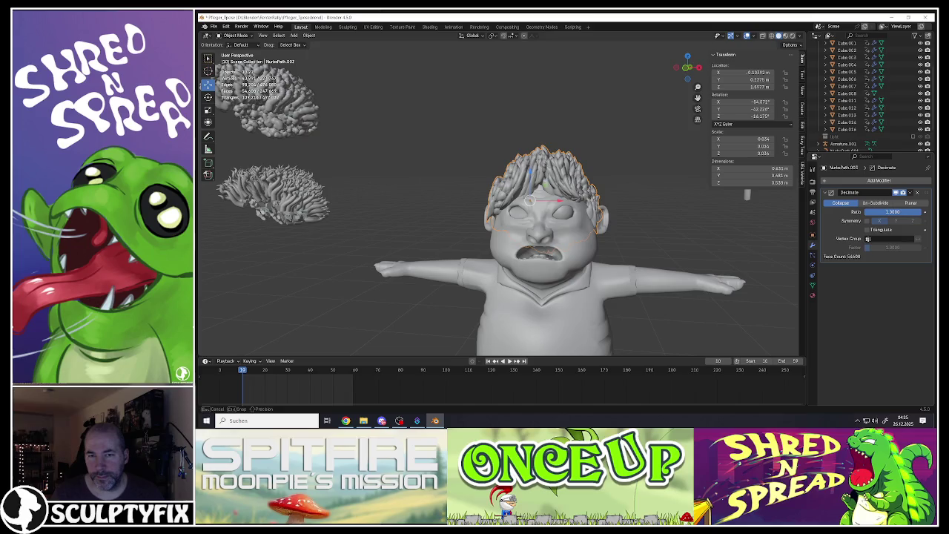
Set the Decimate ratio to 0.99, then delete the modifier and enter Edit Mode on the hair.
middle_drag(563, 222, 489, 222)
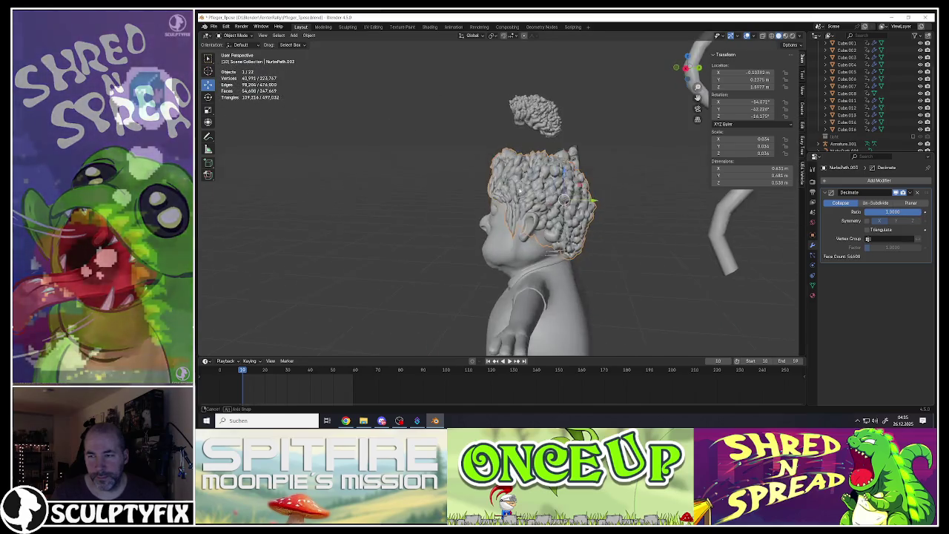
drag(871, 211, 892, 212)
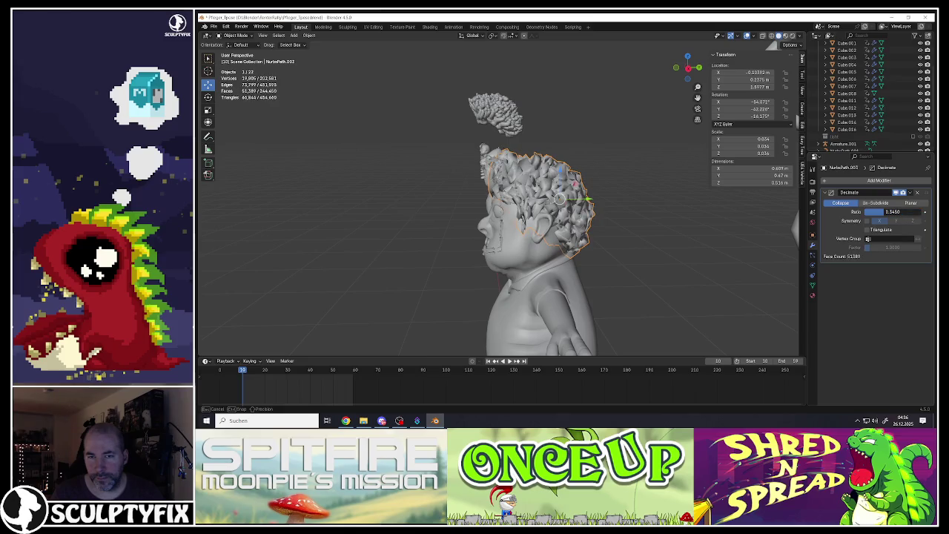
mouse_move(895, 211)
mouse_down()
mouse_move(922, 211)
mouse_move(885, 212)
mouse_up()
click(917, 192)
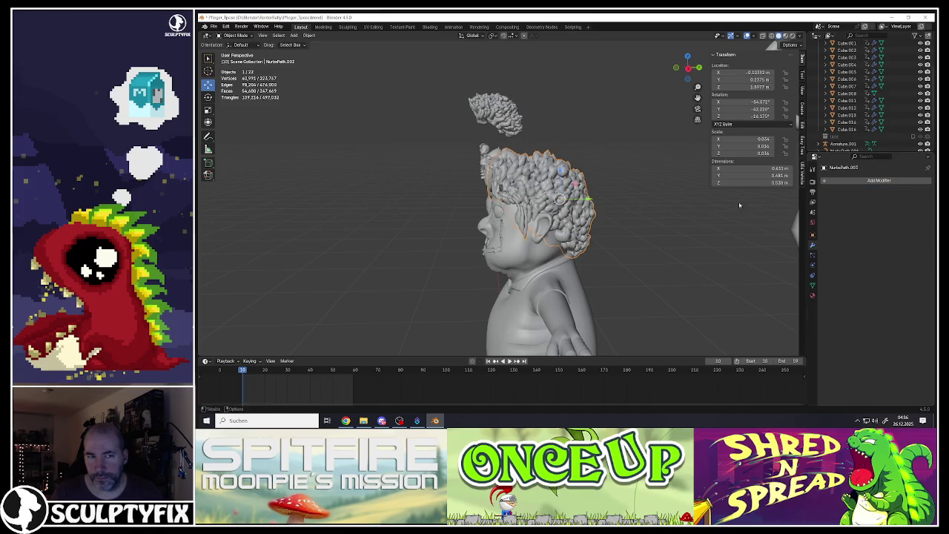
key(Tab)
Duplicate the body mesh in place to use as a cutter.
key(a)
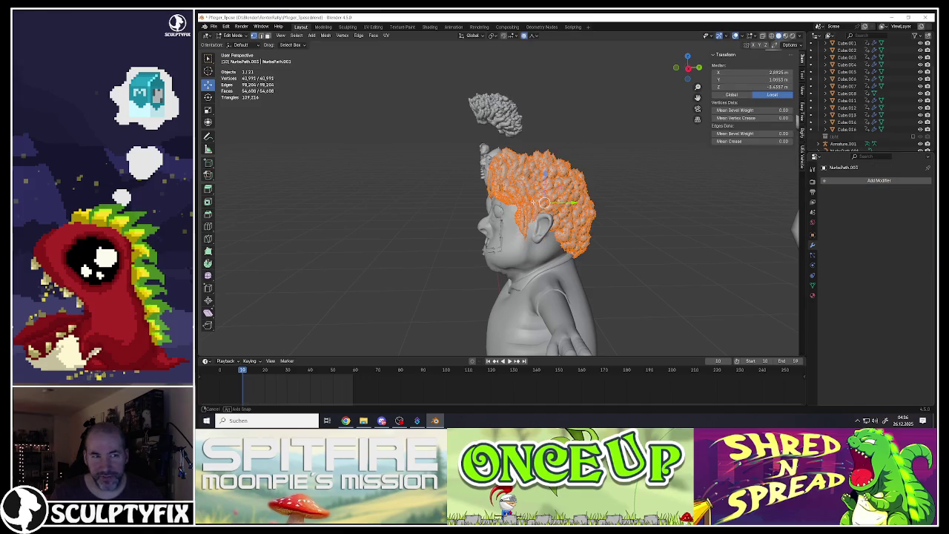
key(KP_1)
key(Tab)
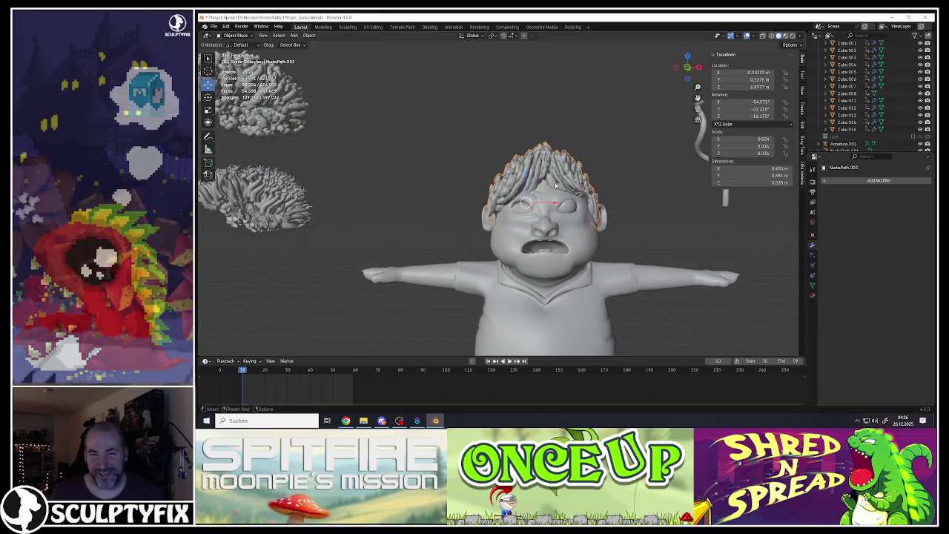
mouse_move(555, 185)
middle_down()
mouse_move(567, 190)
mouse_move(534, 191)
middle_up()
click(569, 222)
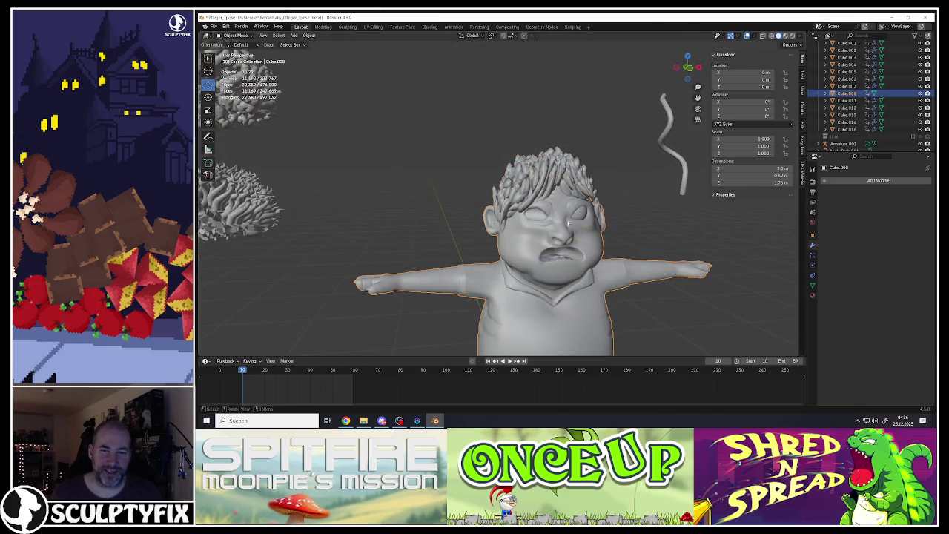
key(shift+d)
right_click(566, 176)
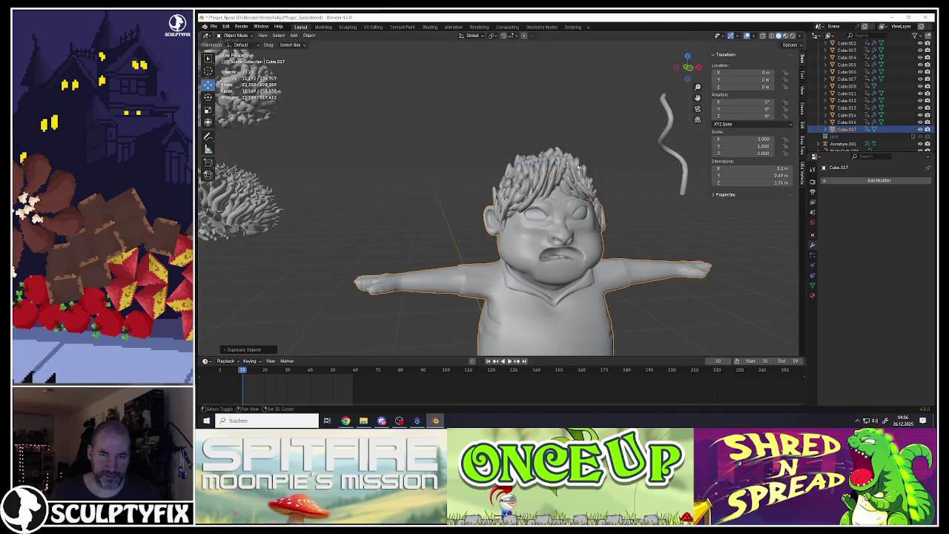
Boolean-difference the hair with the body copy, apply the modifier, and delete the copy.
shift+click(577, 168)
key(ctrl+minus)
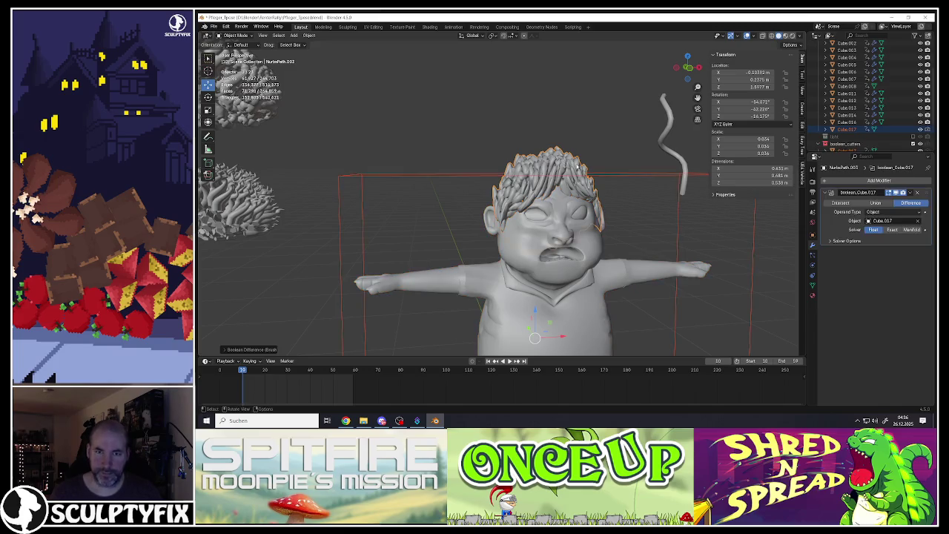
click(908, 193)
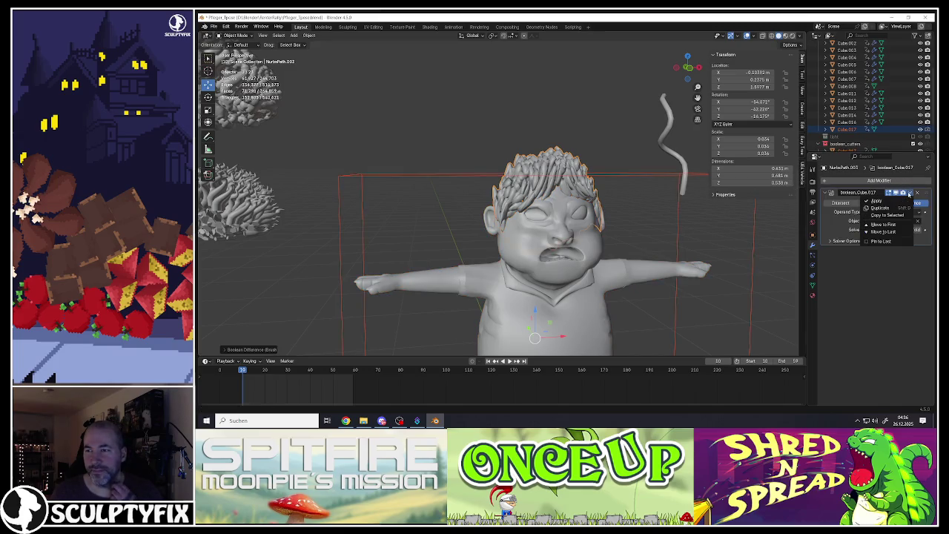
click(883, 200)
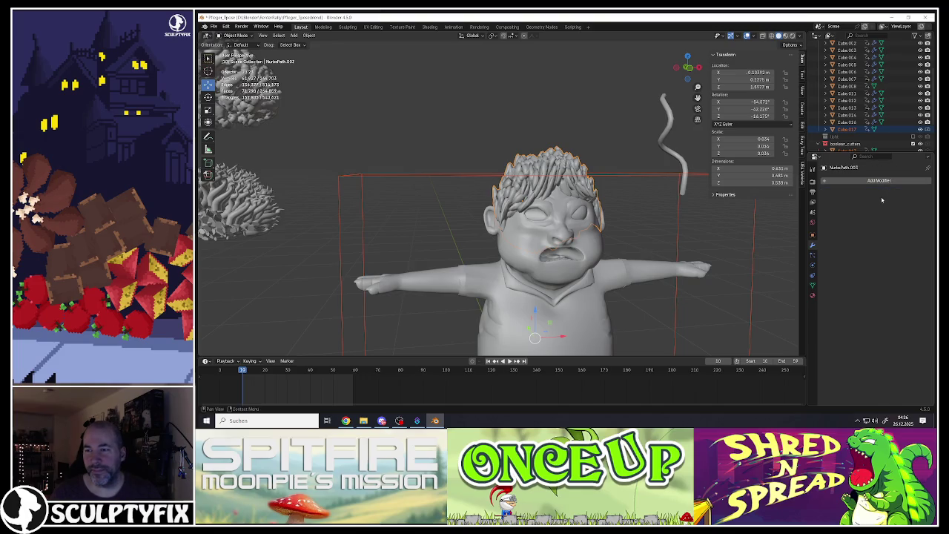
key(Delete)
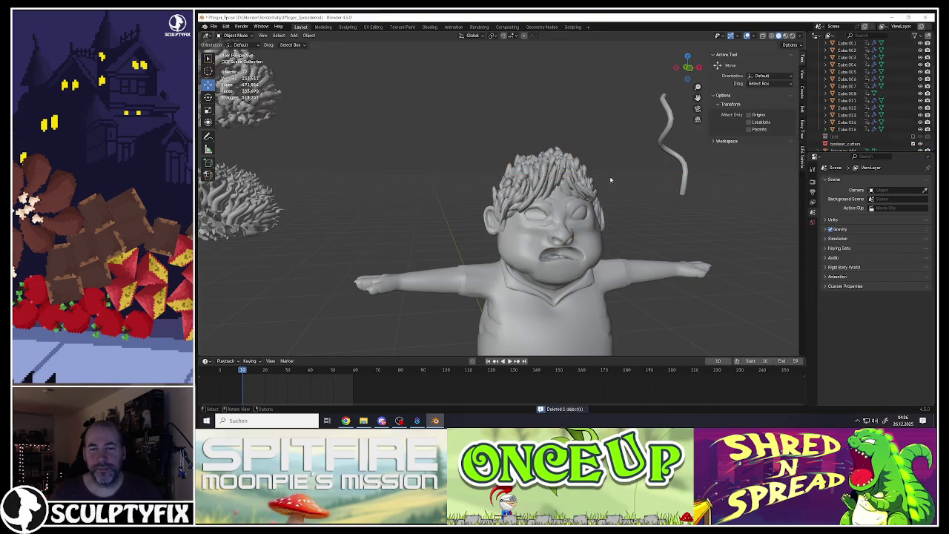
Undo and redo to confirm the body cutter copy stays deleted.
key(Tab)
mouse_move(575, 181)
middle_down()
mouse_move(530, 207)
mouse_move(512, 187)
middle_up()
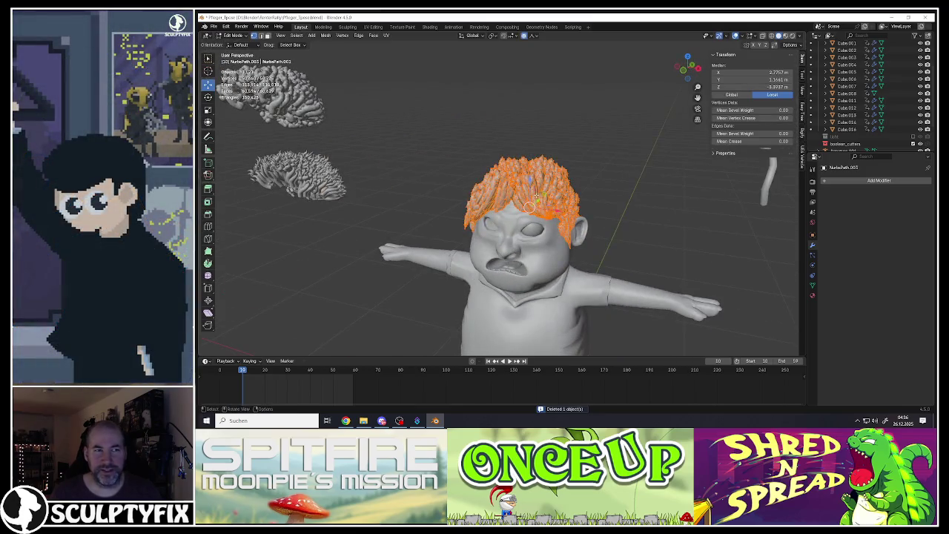
key(ctrl+z)
key(ctrl+z)
key(ctrl+shift+z)
key(ctrl+shift+z)
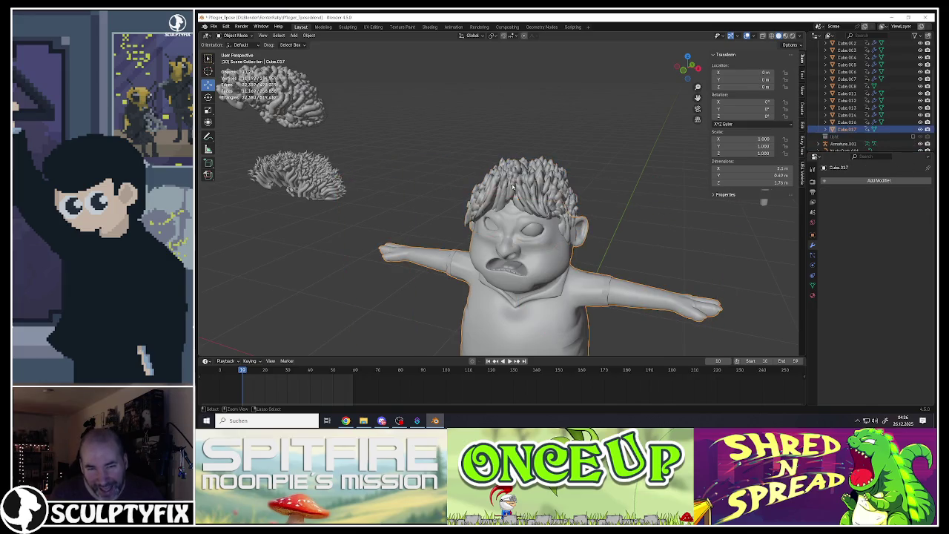
Select the hair and body in turn, trying moves and cancelling each.
click(535, 193)
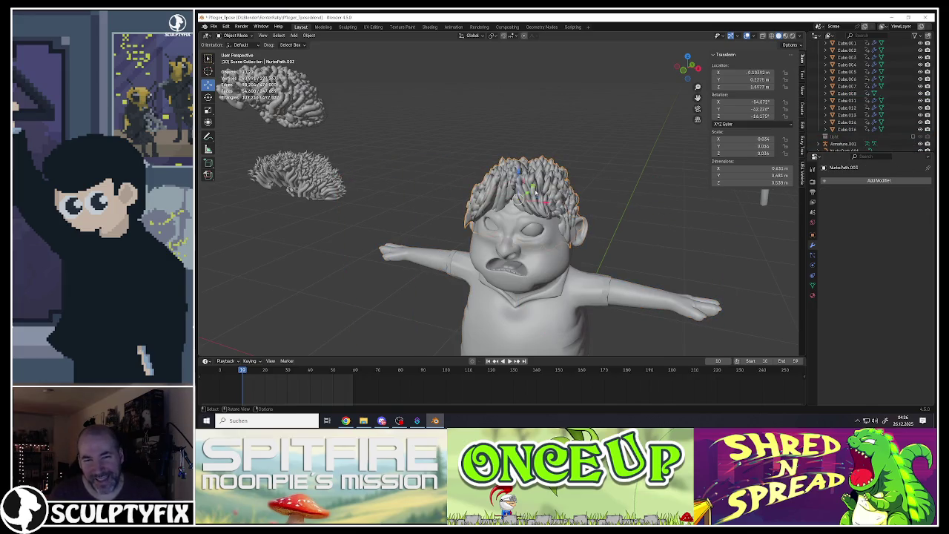
middle_drag(534, 192, 533, 195)
key(g)
key(Escape)
click(548, 244)
key(g)
key(Escape)
click(552, 181)
key(g)
key(Escape)
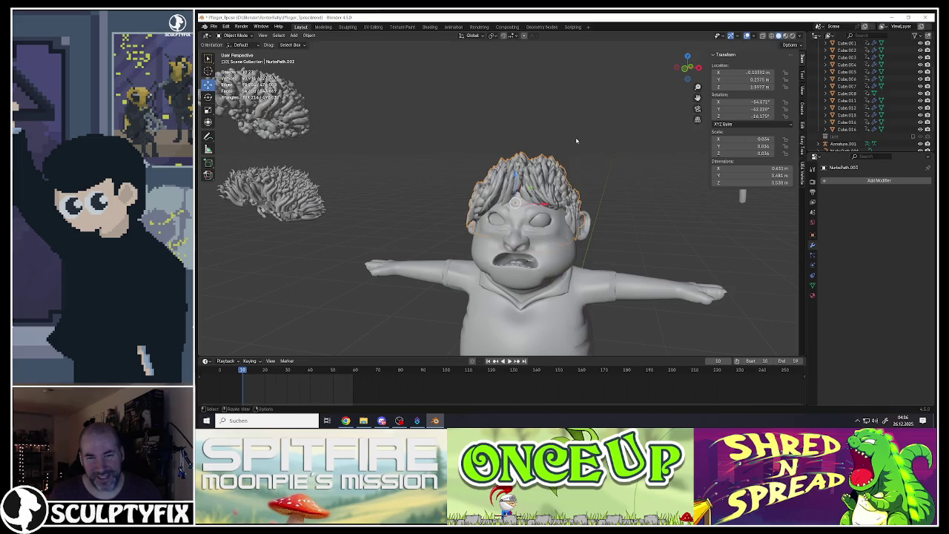
middle_drag(575, 140, 549, 155)
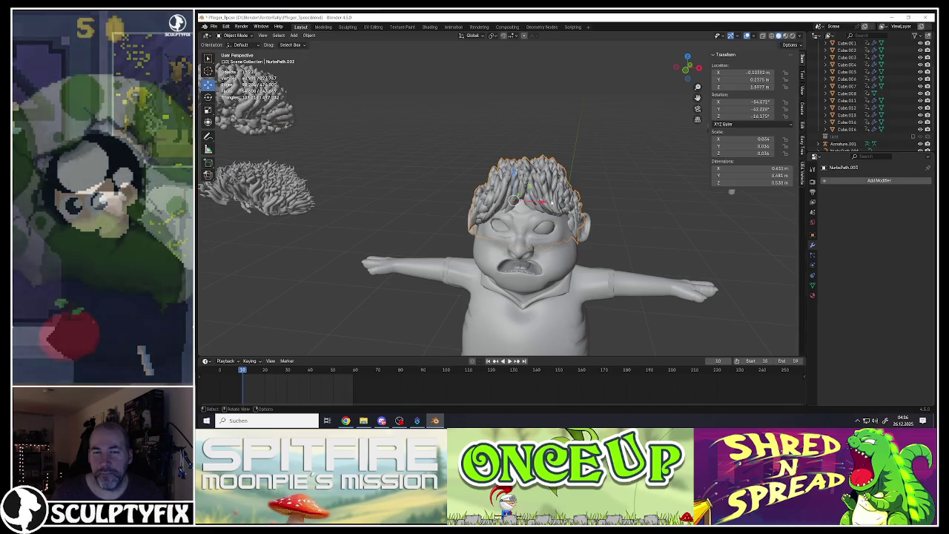
Scale the hair down from a side view, then undo the scaling.
middle_drag(534, 193, 484, 185)
key(s)
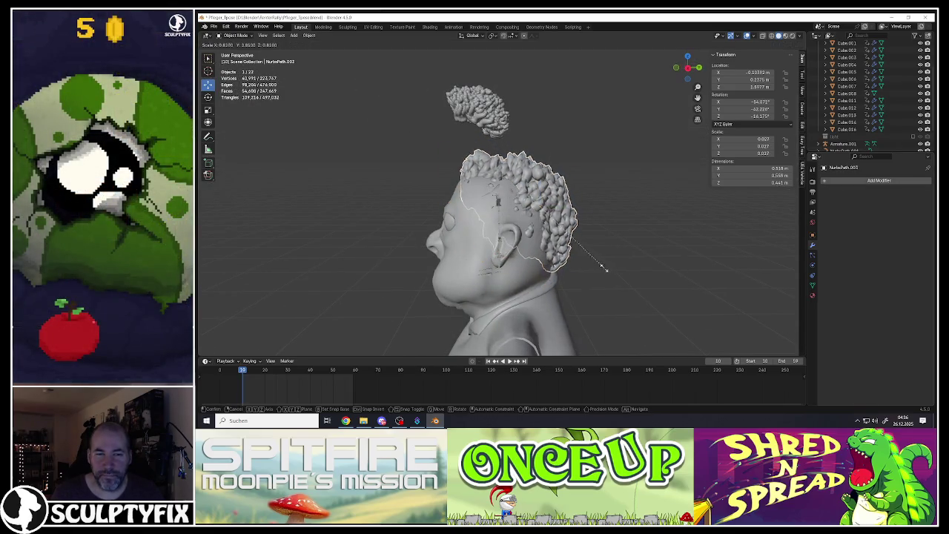
click(615, 275)
key(ctrl+z)
middle_drag(614, 275, 565, 237)
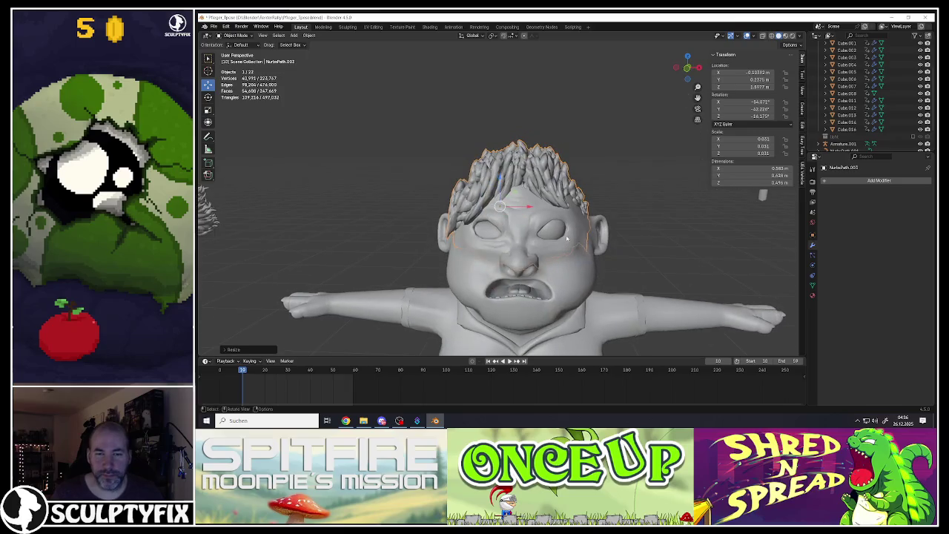
key(ctrl+z)
Delete the head hair, then both coral-like hair sculptures beside the character.
click(824, 181)
mouse_move(802, 185)
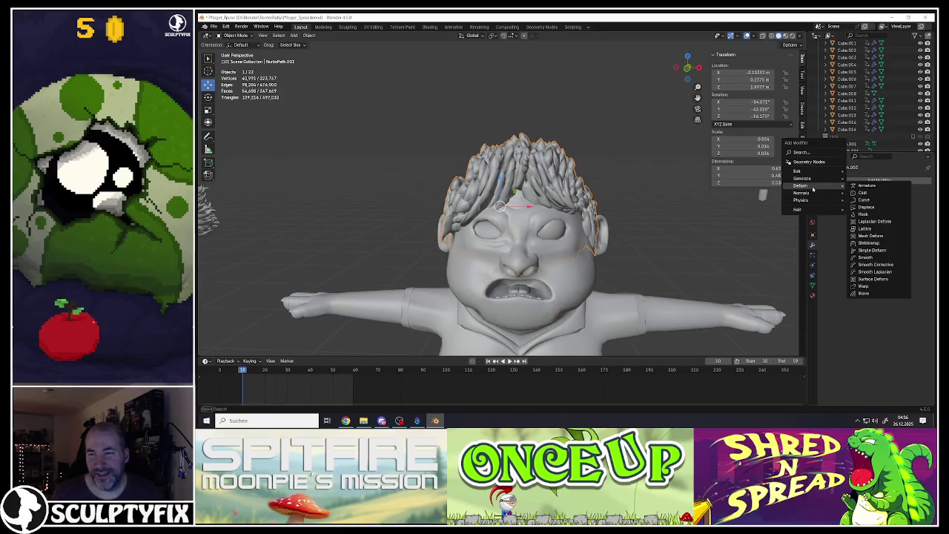
scroll(497, 223, down, 5)
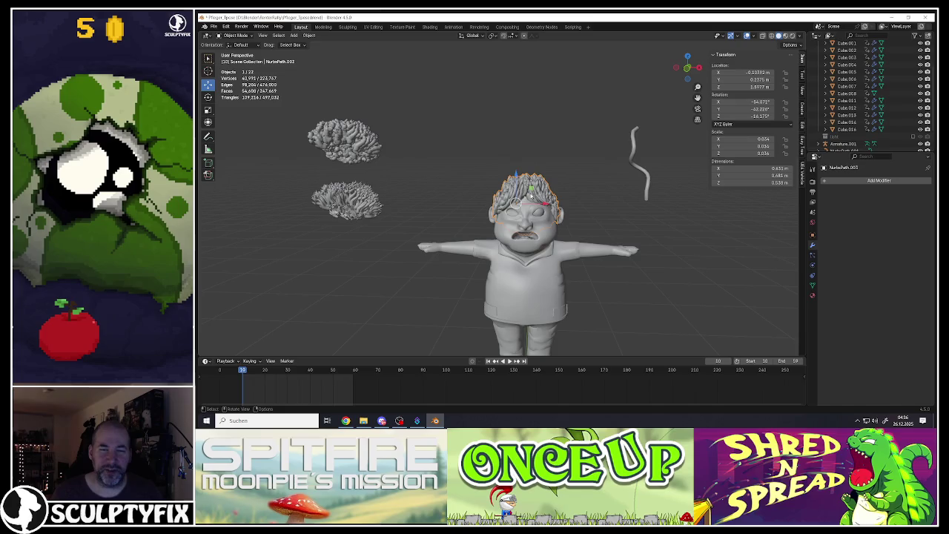
key(Delete)
click(333, 200)
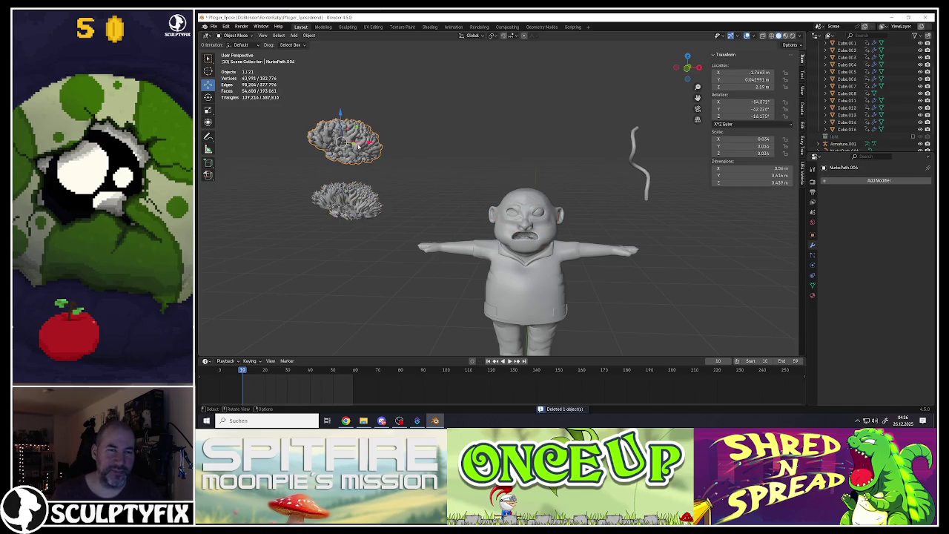
key(Delete)
key(Delete)
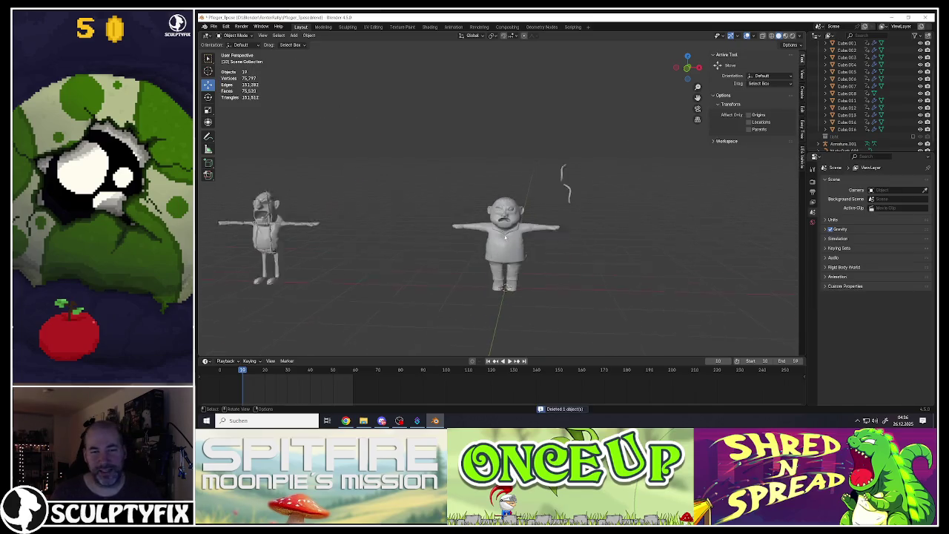
click(593, 181)
key(Delete)
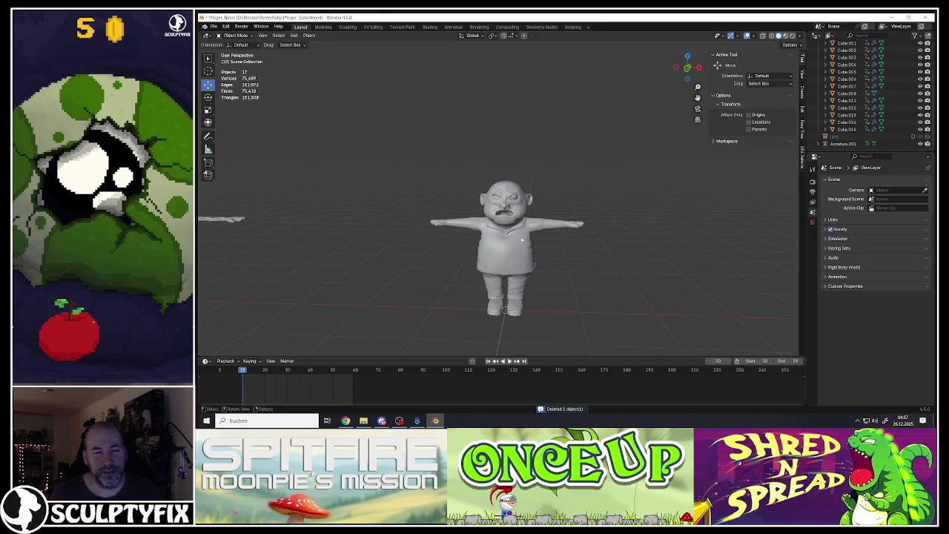
Select the body mesh and frame the torso from above.
scroll(524, 239, up, 4)
scroll(524, 238, up, 2)
scroll(524, 239, down, 1)
scroll(527, 164, down, 1)
click(522, 163)
scroll(522, 163, up, 4)
scroll(521, 162, down, 1)
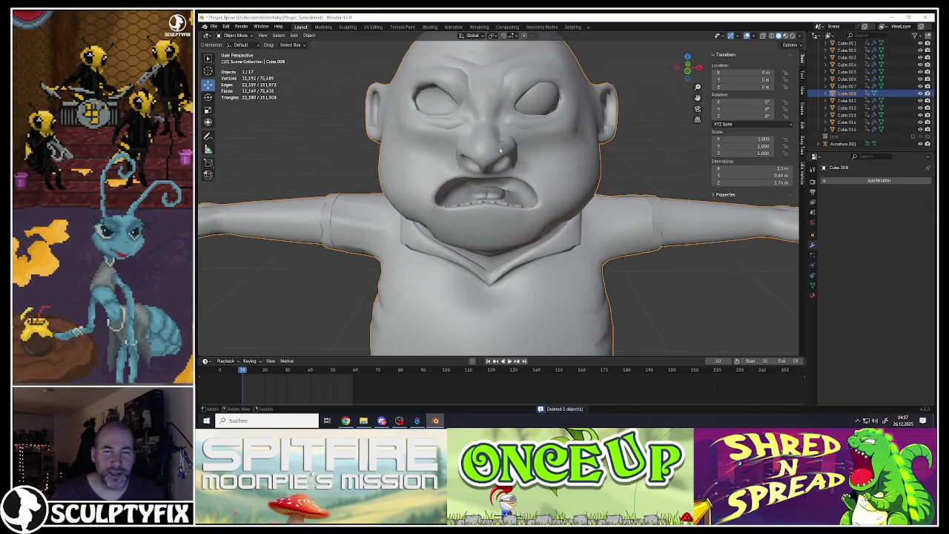
scroll(519, 162, down, 2)
scroll(519, 161, down, 2)
key(alt+a)
mouse_move(520, 161)
middle_down()
mouse_move(519, 227)
mouse_move(537, 248)
mouse_move(599, 210)
mouse_move(449, 212)
mouse_move(493, 215)
mouse_move(498, 198)
mouse_move(445, 212)
mouse_move(538, 217)
middle_up()
scroll(498, 199, up, 5)
scroll(497, 188, down, 5)
scroll(538, 217, up, 4)
In Edit Mode, push a belly vertex with soft proportional falloff.
key(Tab)
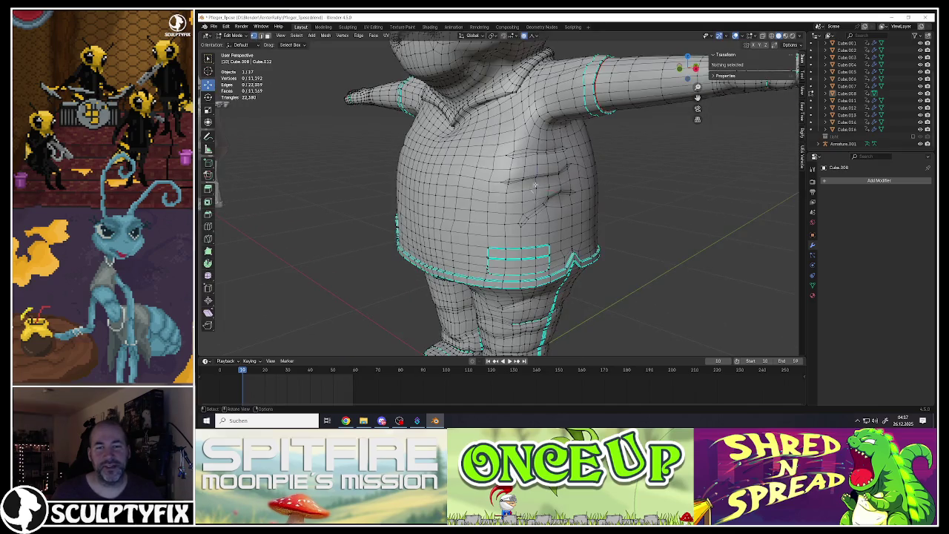
click(534, 185)
middle_drag(534, 184, 563, 184)
scroll(563, 184, down, 3)
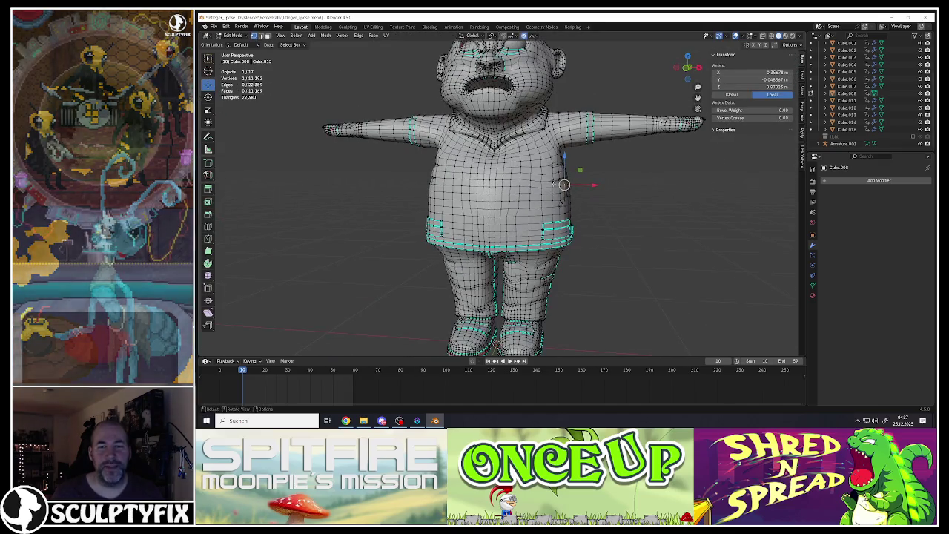
click(548, 180)
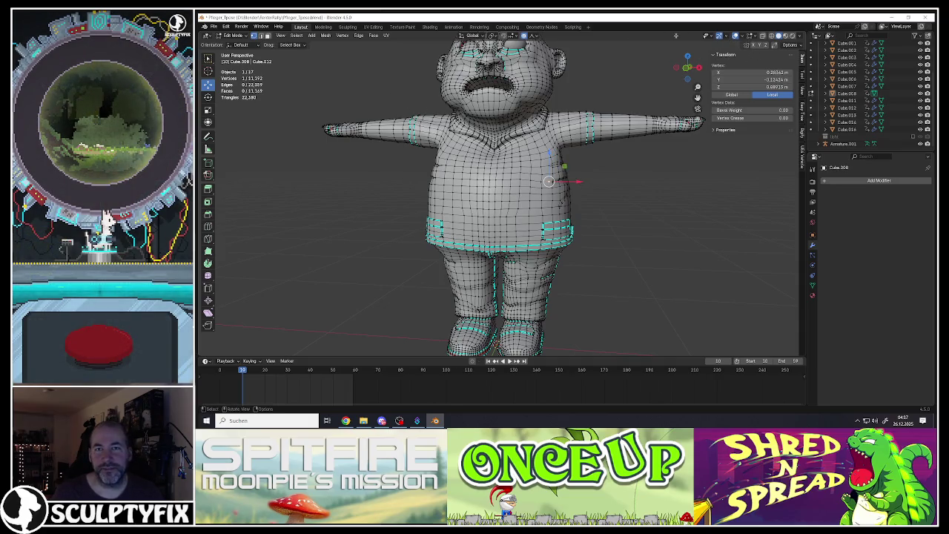
scroll(535, 165, up, 3)
key(g)
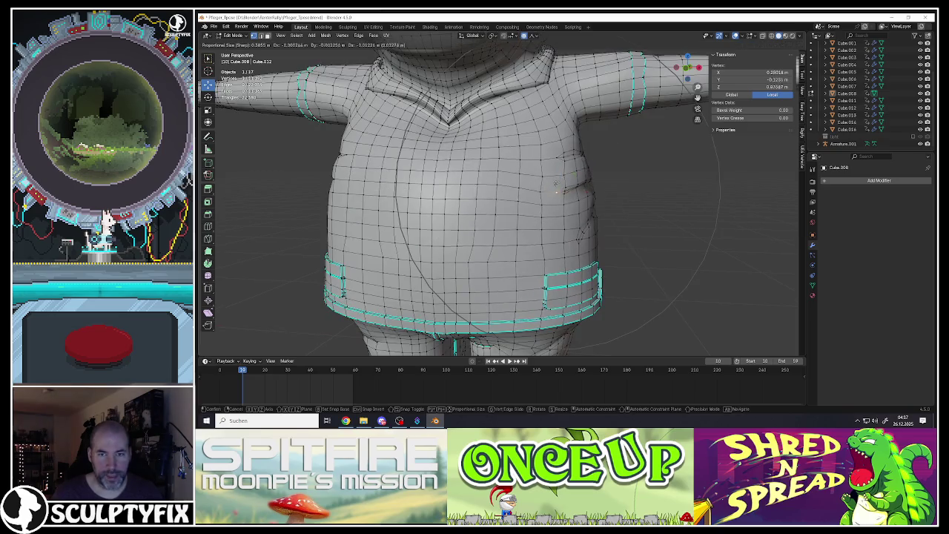
scroll(563, 200, up, 4)
click(561, 192)
Reshape the side of the belly with three more soft-falloff vertex moves.
middle_drag(561, 193, 536, 200)
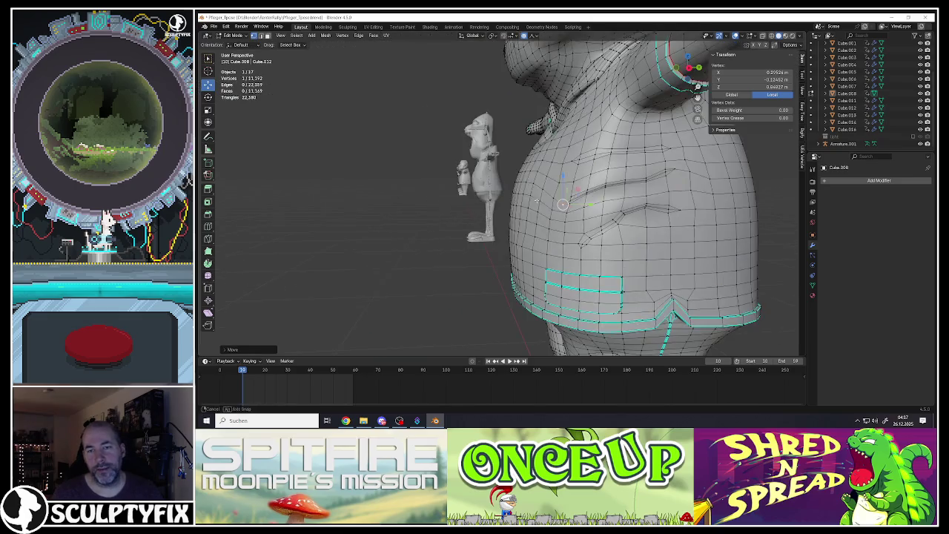
click(626, 181)
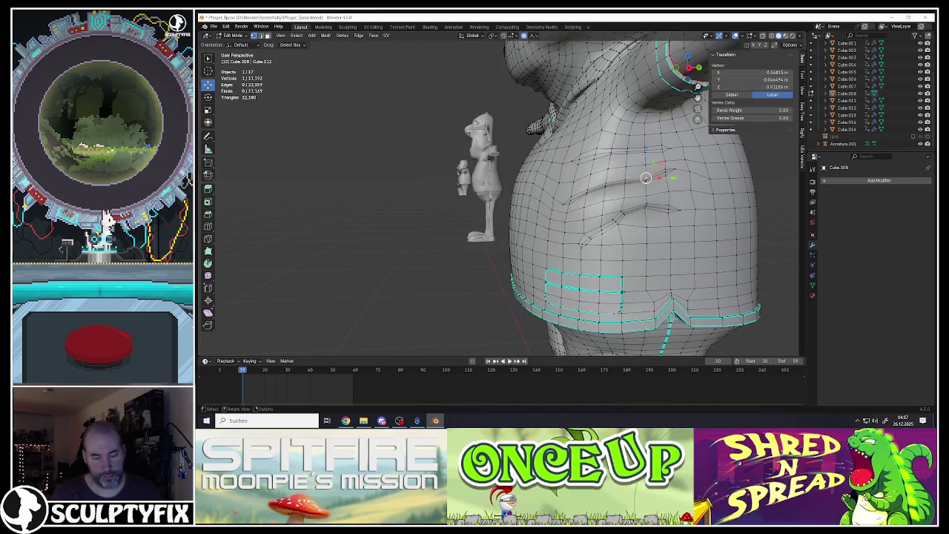
key(g)
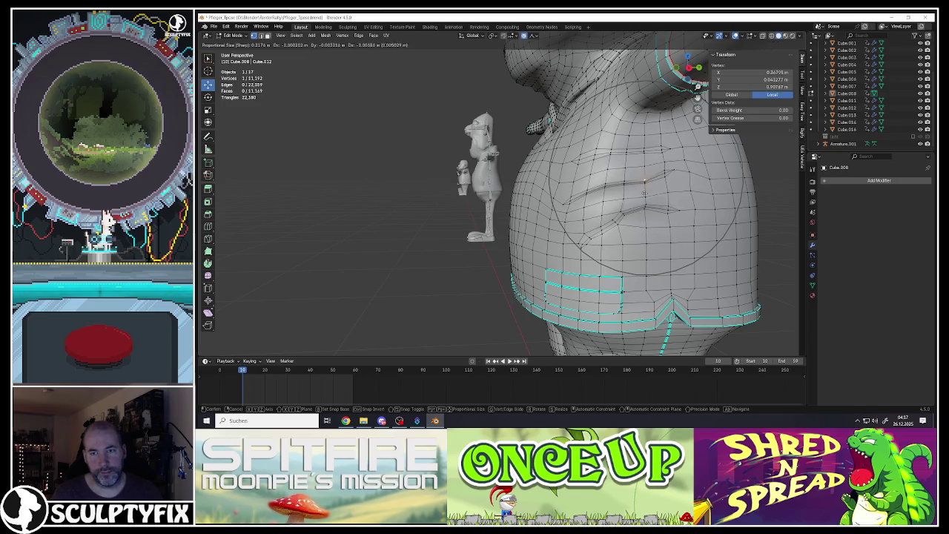
click(644, 212)
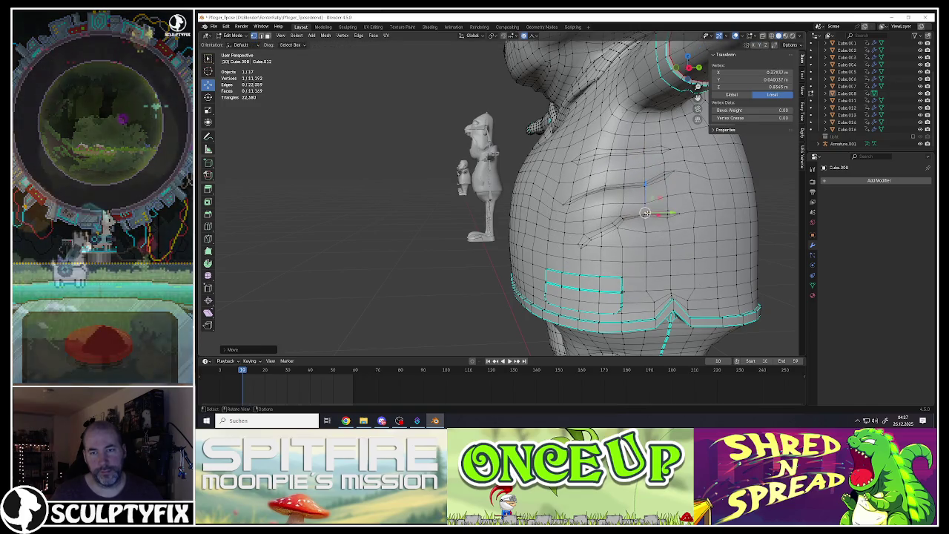
key(g)
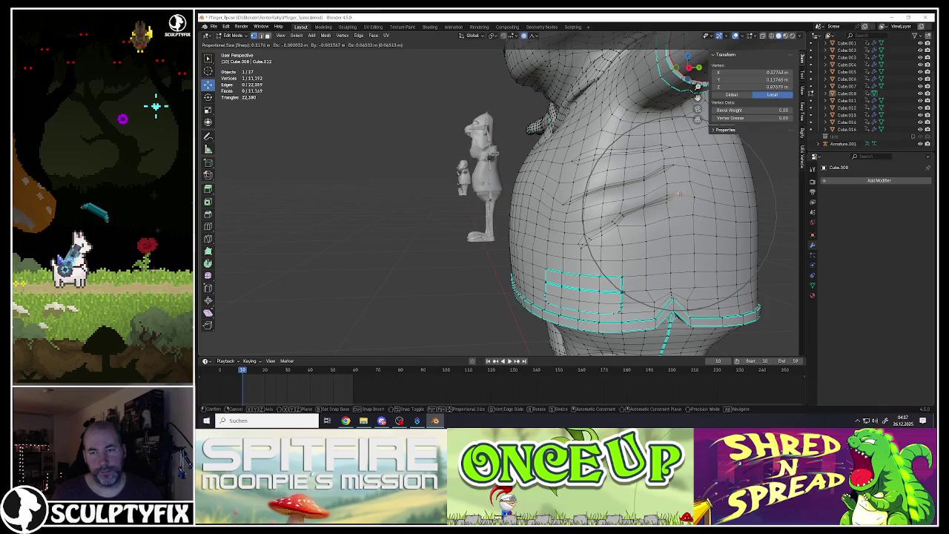
click(678, 194)
key(g)
click(681, 147)
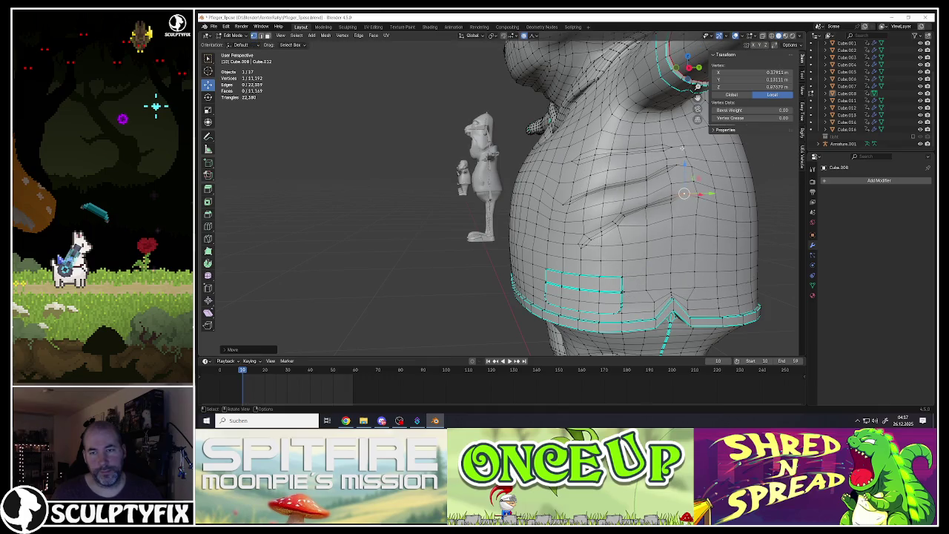
Return to Object Mode and check the belly shape from the side.
mouse_move(627, 209)
middle_down()
mouse_move(662, 220)
mouse_move(612, 214)
mouse_move(540, 231)
mouse_move(565, 218)
middle_up()
scroll(665, 215, down, 3)
scroll(666, 214, down, 3)
key(Tab)
scroll(565, 217, up, 3)
scroll(652, 231, up, 3)
middle_drag(652, 231, 639, 241)
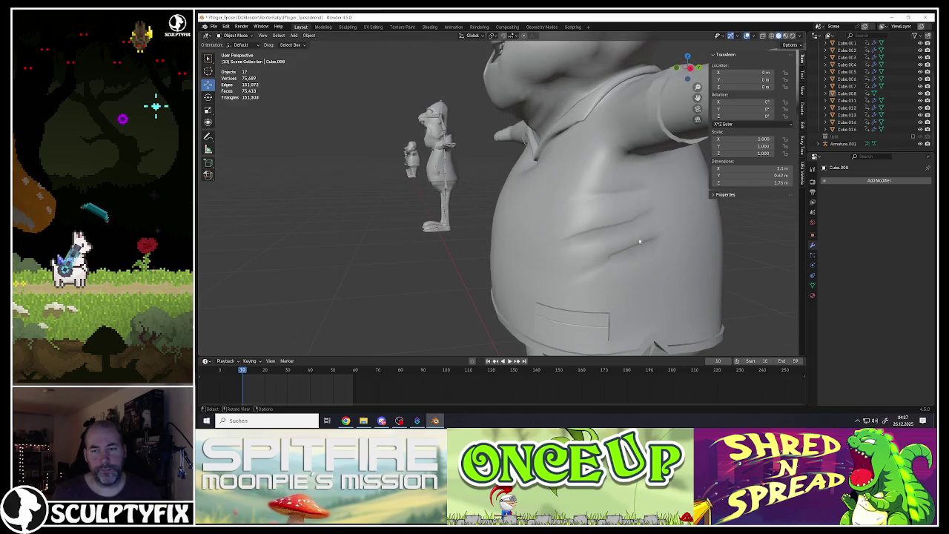
Box-select a belly face patch and shrink/fatten it with Alt+S, then inspect.
key(Tab)
key(b)
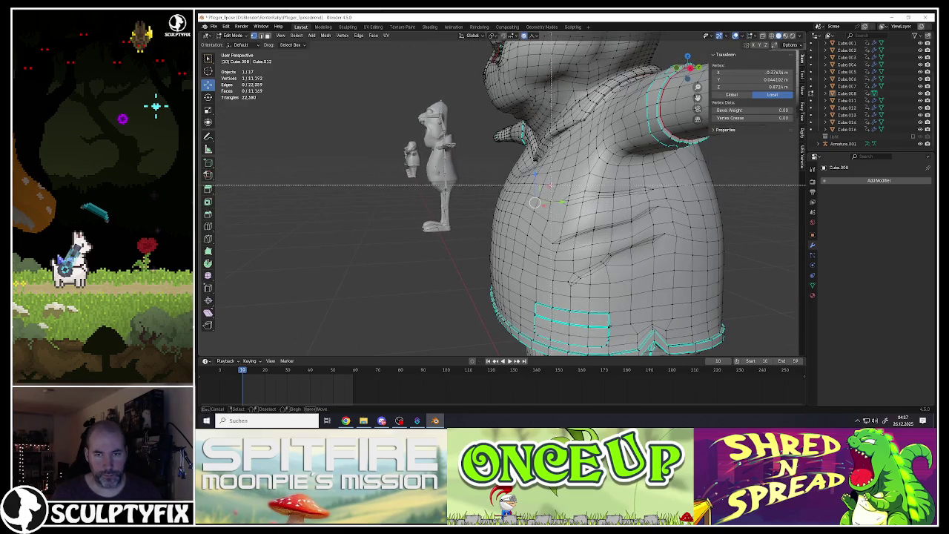
drag(701, 292, 701, 291)
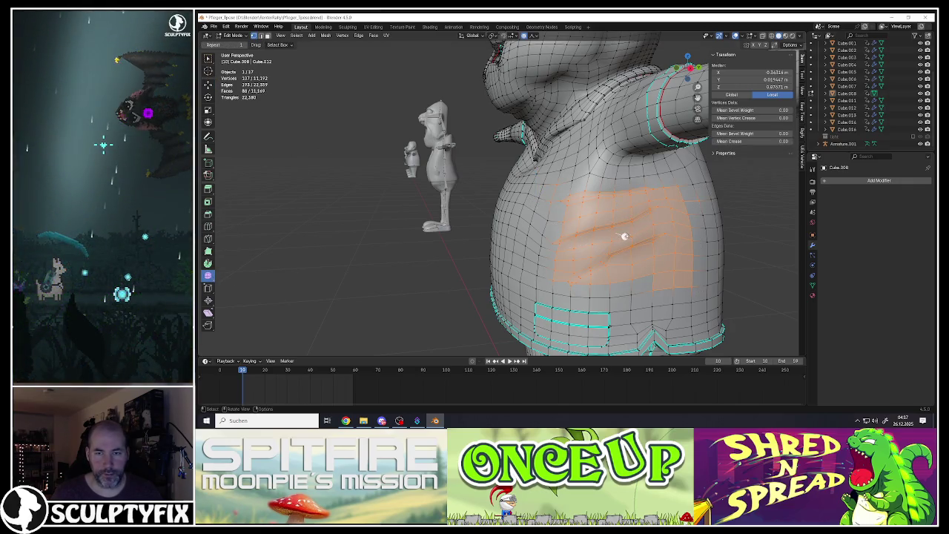
key(alt+s)
click(754, 283)
key(Tab)
scroll(753, 282, down, 3)
mouse_move(754, 282)
middle_down()
mouse_move(604, 250)
mouse_move(465, 243)
middle_up()
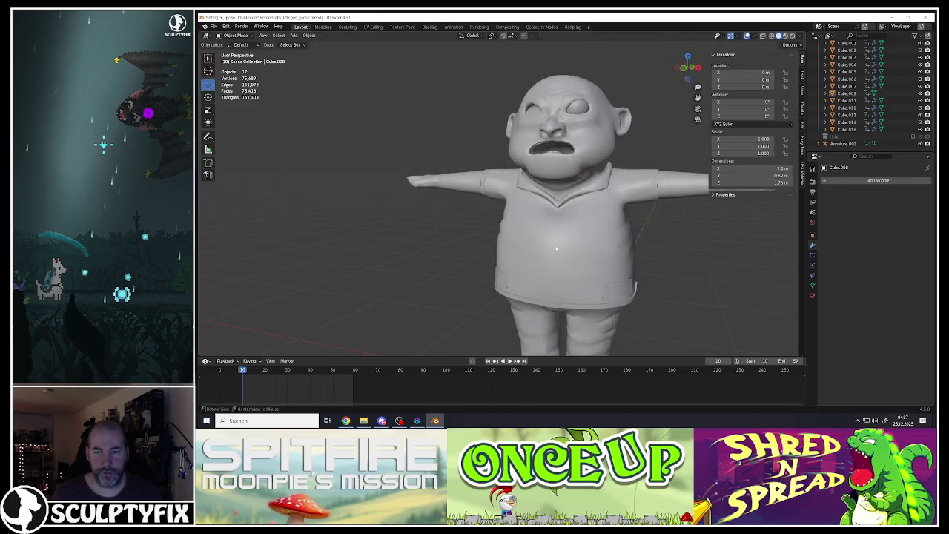
scroll(488, 219, up, 5)
Select the shirt-front faces, scale them, and check the result in Object Mode.
key(Tab)
middle_drag(488, 220, 515, 218)
scroll(515, 219, down, 4)
scroll(554, 207, up, 2)
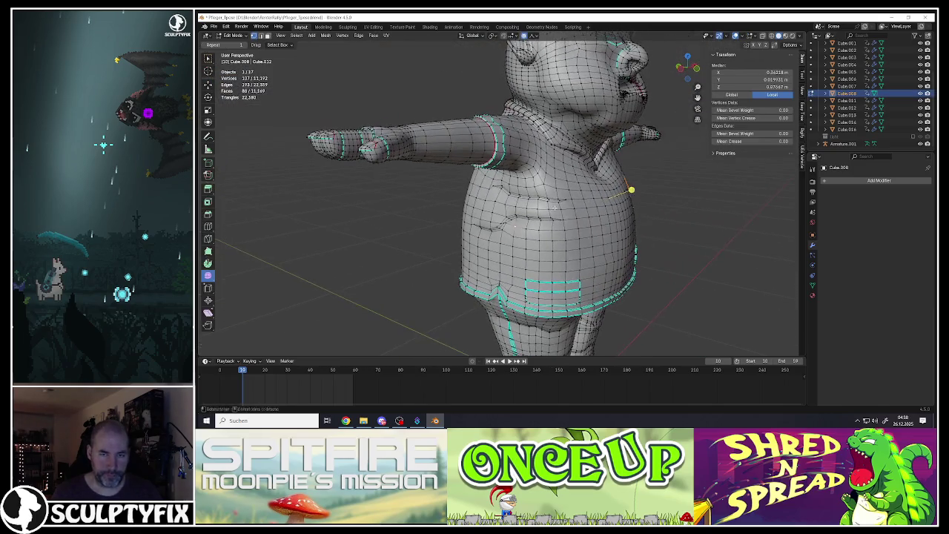
drag(576, 251, 568, 248)
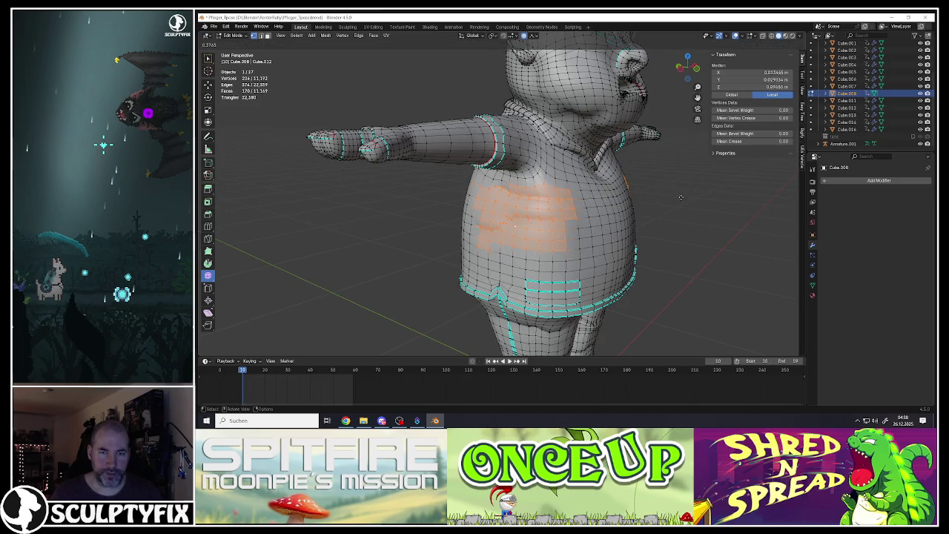
click(729, 208)
key(Tab)
mouse_move(729, 211)
middle_down()
mouse_move(618, 197)
mouse_move(564, 218)
mouse_move(581, 276)
mouse_move(563, 210)
mouse_move(548, 199)
middle_up()
Reselect the body mesh and enter Edit Mode with all faces deselected.
key(alt+a)
scroll(562, 222, down, 3)
scroll(562, 222, up, 3)
scroll(581, 277, up, 3)
click(563, 210)
key(Tab)
scroll(562, 210, up, 2)
key(alt+a)
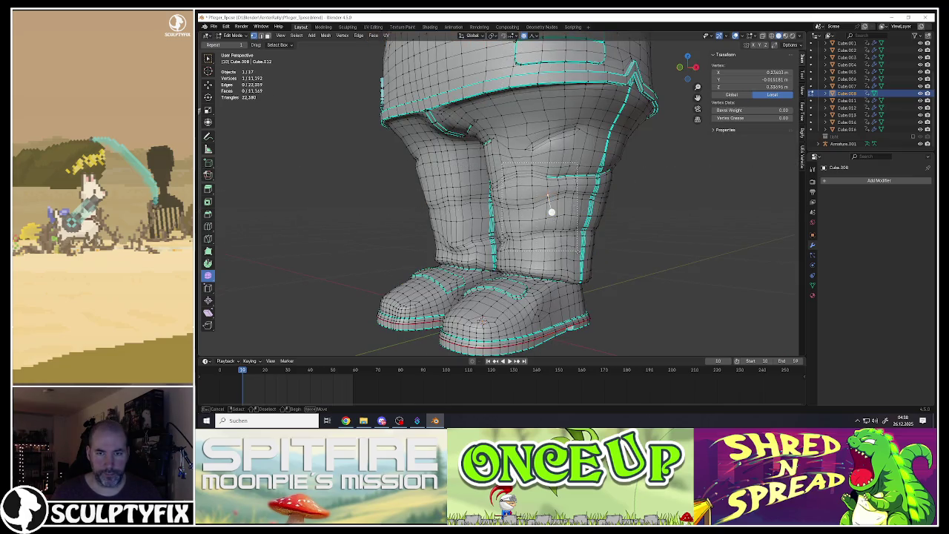
Scale a patch of leg faces together and inspect the legs from the front.
drag(578, 252, 573, 252)
key(s)
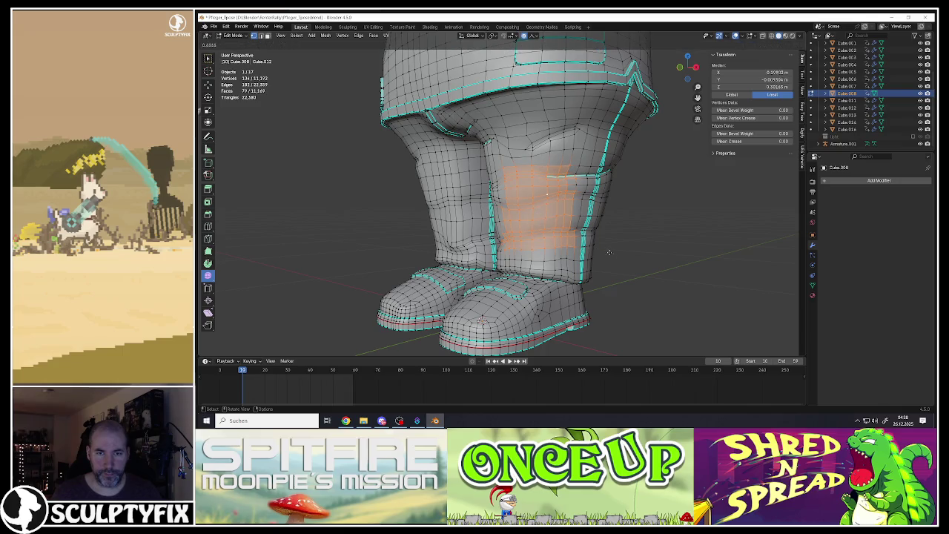
click(641, 265)
key(Tab)
scroll(640, 265, down, 3)
mouse_move(641, 266)
middle_down()
mouse_move(508, 237)
mouse_move(514, 168)
mouse_move(528, 173)
middle_up()
scroll(508, 238, up, 3)
Box-select the front thigh faces plus a lower leg patch and scale them smoother.
key(b)
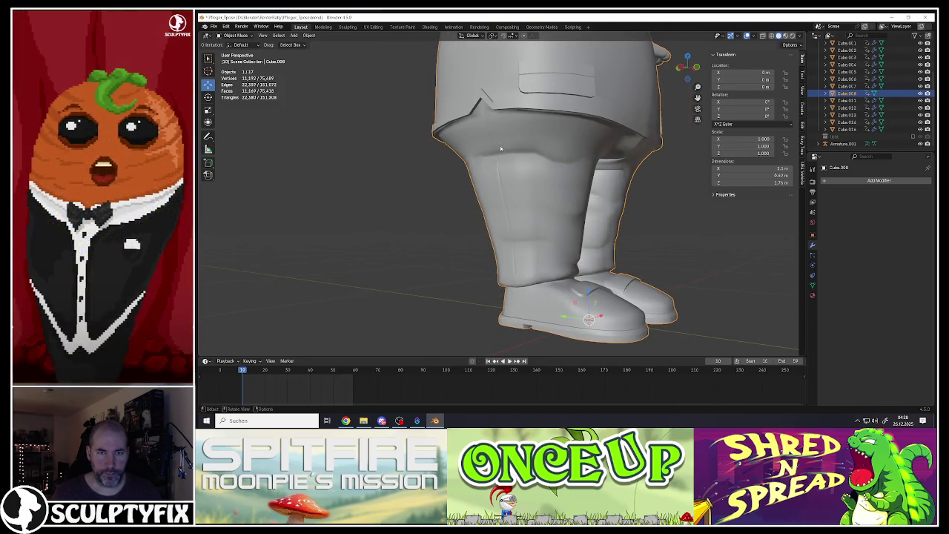
key(Tab)
click(493, 158)
key(b)
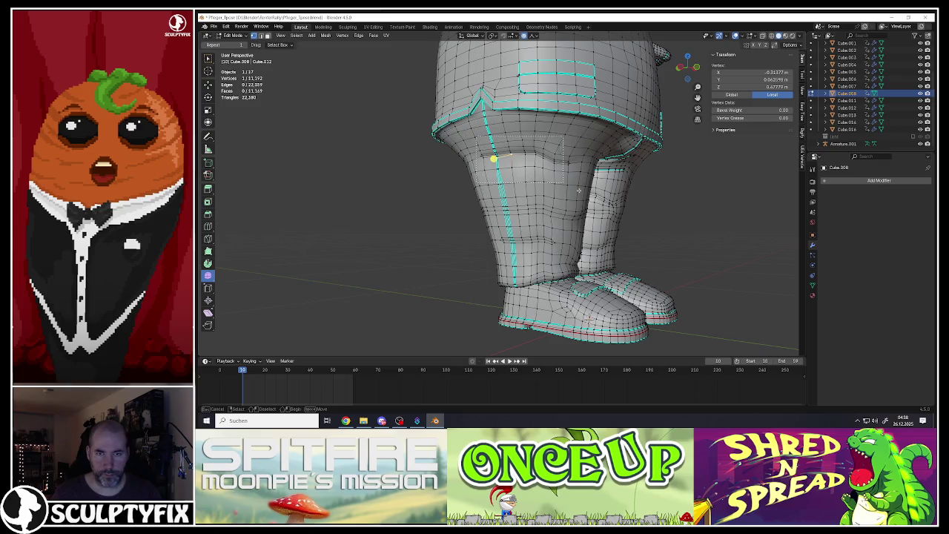
drag(572, 190, 573, 195)
key(b)
drag(497, 197, 563, 227)
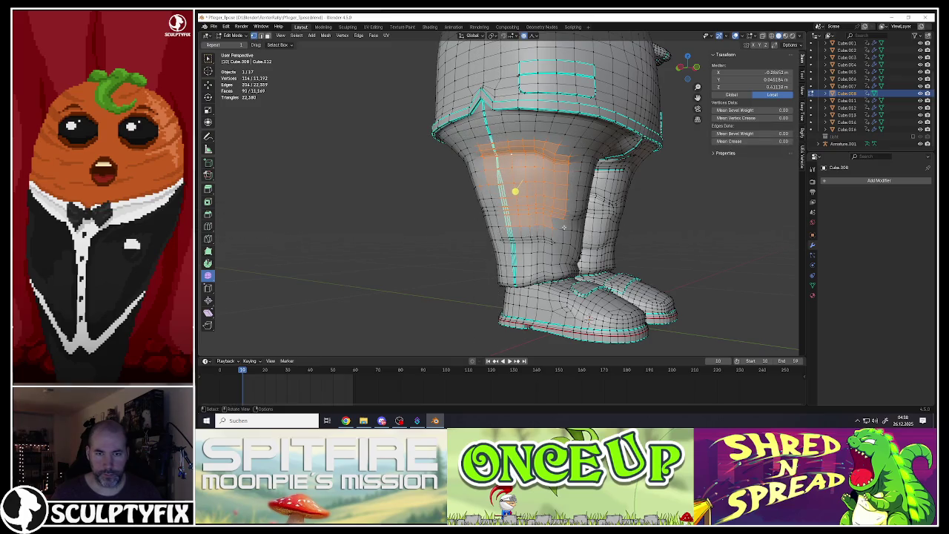
key(s)
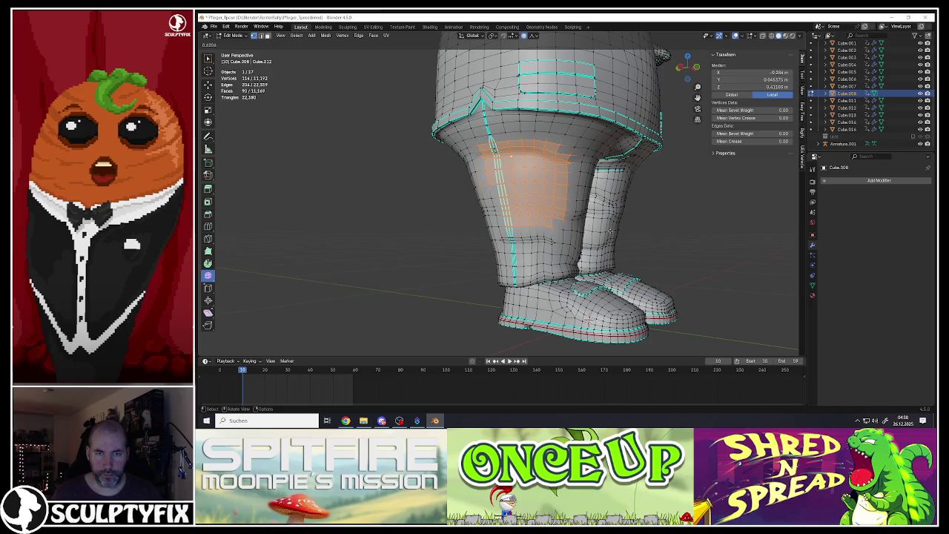
click(514, 192)
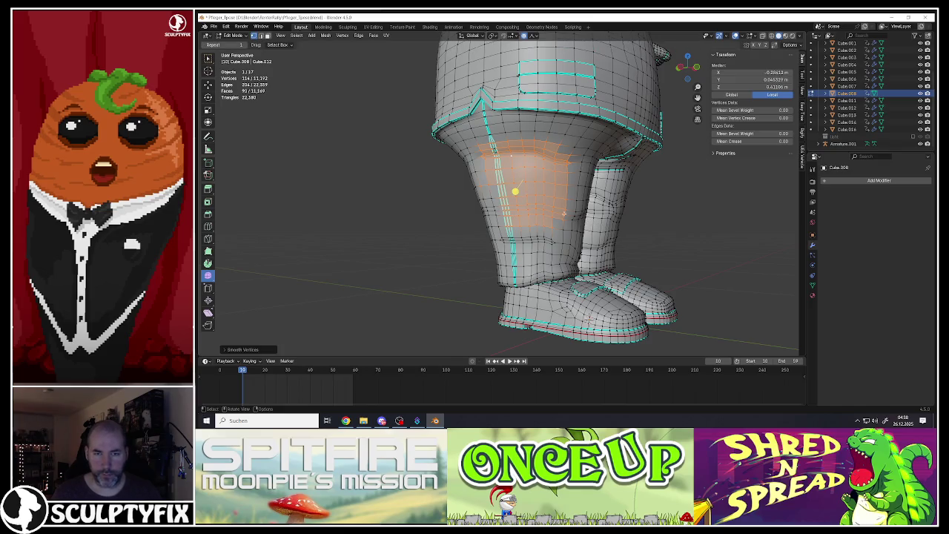
middle_drag(514, 191, 618, 187)
key(Tab)
key(Tab)
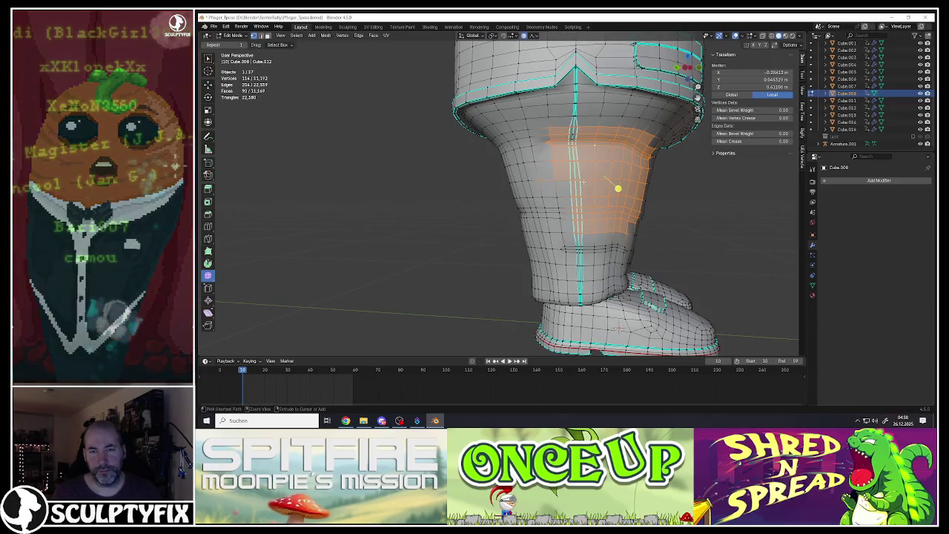
Undo to drop the lower leg rows and return to editing the body.
key(ctrl+z)
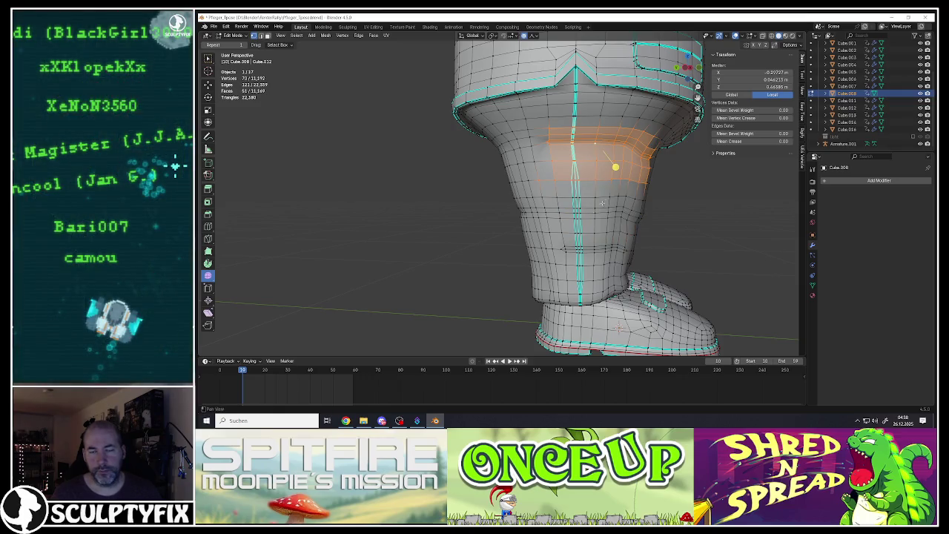
key(Tab)
mouse_move(602, 203)
middle_down()
mouse_move(427, 198)
mouse_move(572, 203)
middle_up()
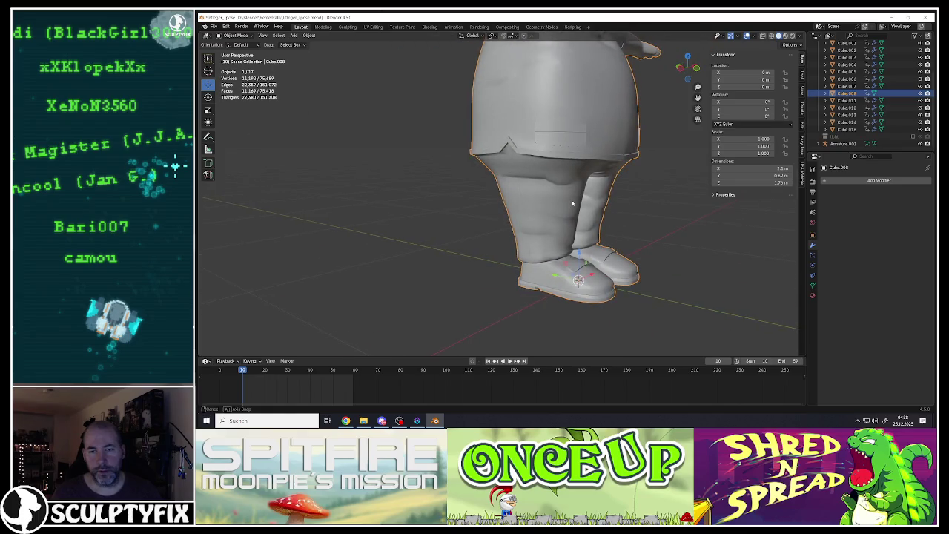
key(Tab)
scroll(538, 174, up, 5)
Smooth a small upper-trouser face patch and check it in Object Mode.
key(k)
drag(595, 211, 595, 212)
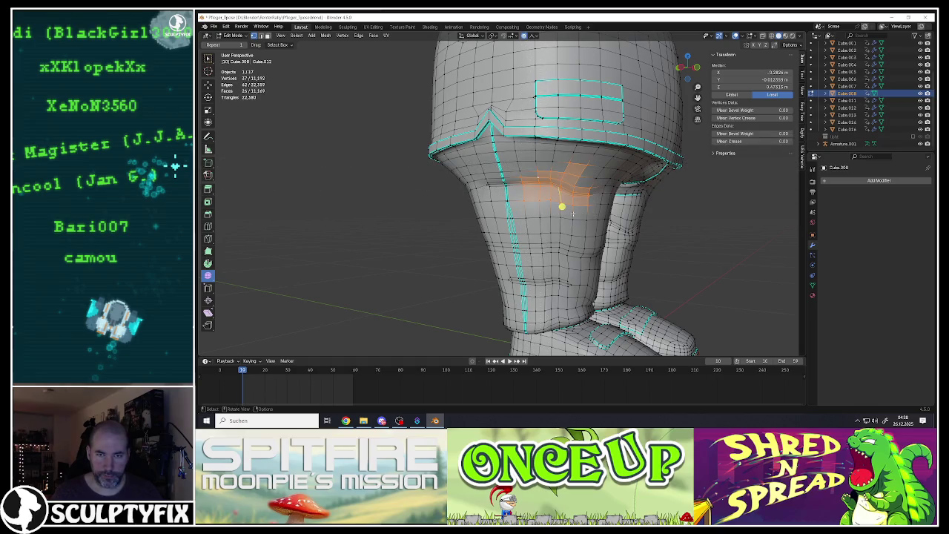
key(g)
scroll(563, 197, up, 3)
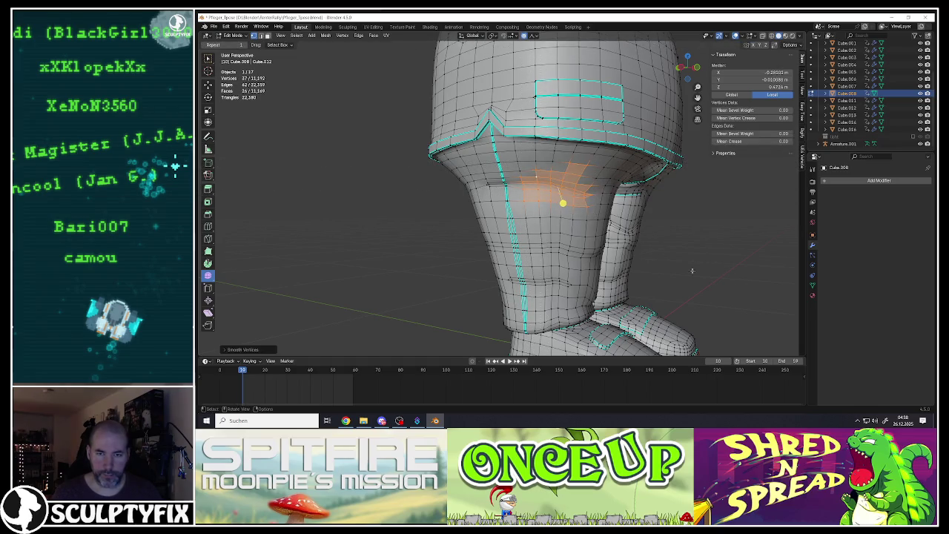
key(Tab)
scroll(586, 205, down, 5)
scroll(534, 193, up, 6)
middle_drag(534, 192, 555, 218)
scroll(549, 200, down, 3)
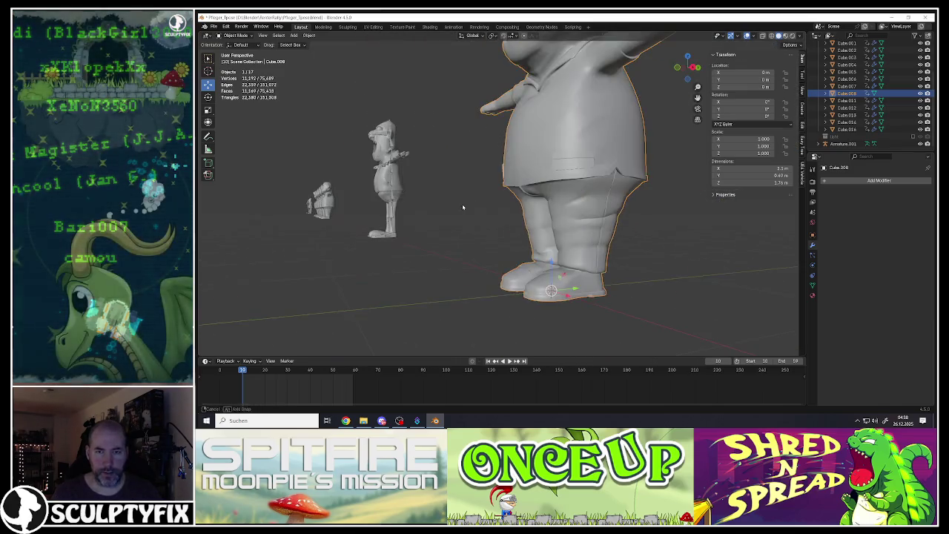
Select a band of faces across the trouser leg, then leave Edit Mode.
scroll(556, 219, up, 3)
key(Tab)
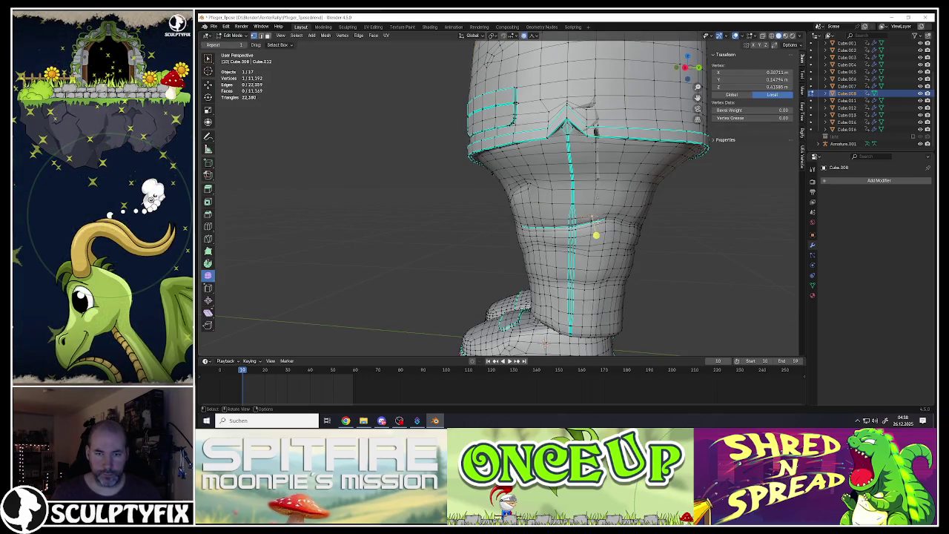
drag(581, 211, 616, 239)
drag(519, 217, 549, 240)
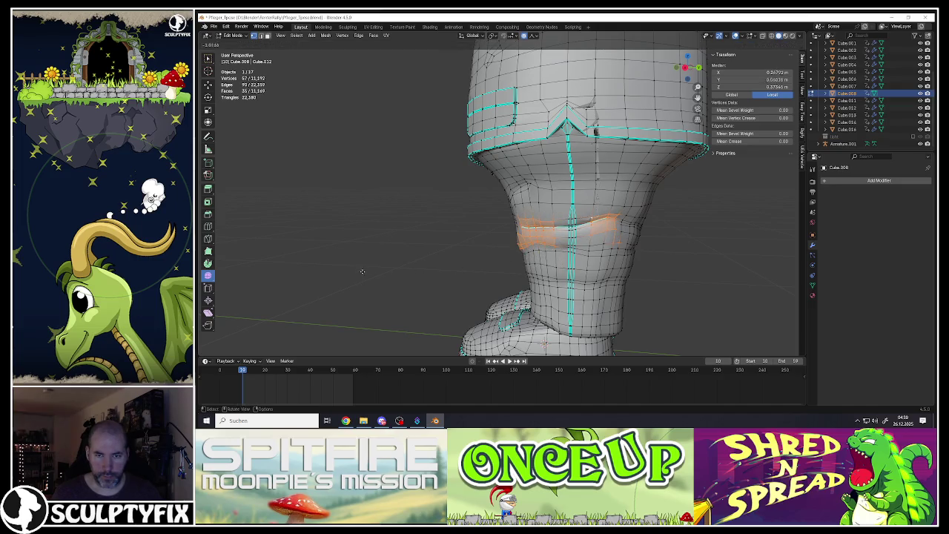
mouse_move(672, 211)
middle_down()
mouse_move(587, 229)
mouse_move(652, 235)
mouse_move(615, 233)
middle_up()
key(Tab)
scroll(588, 228, down, 3)
scroll(645, 227, up, 4)
scroll(594, 237, up, 3)
Box-select a small patch of leg faces and smooth them.
key(Tab)
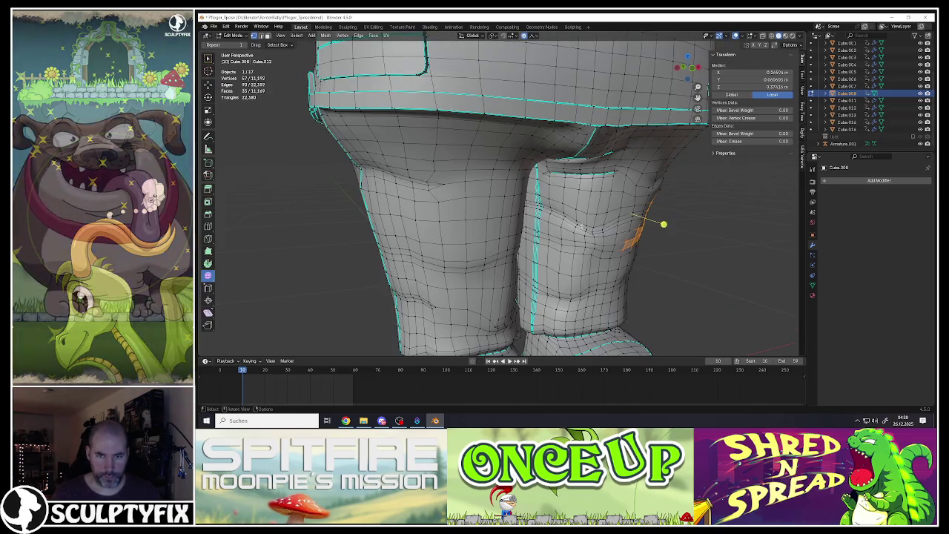
key(b)
drag(609, 252, 611, 263)
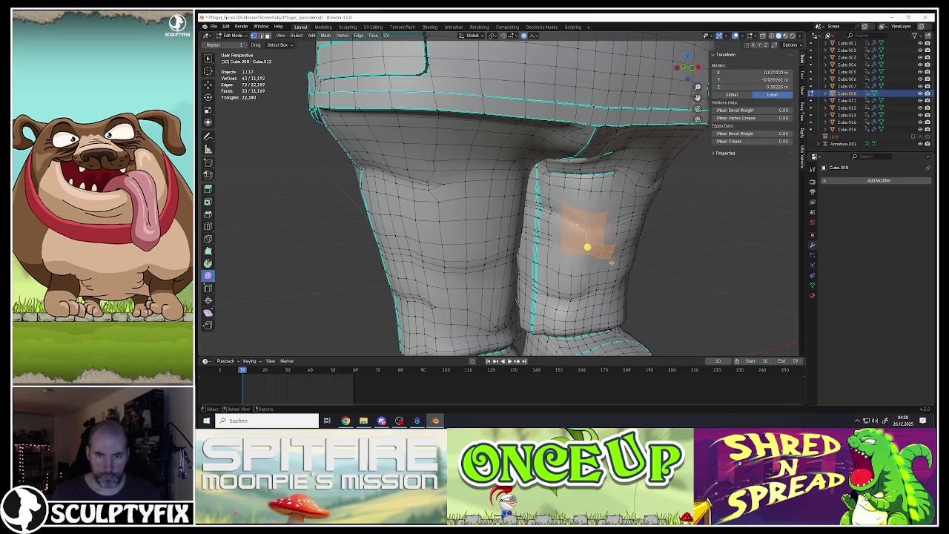
right_click(586, 247)
click(626, 289)
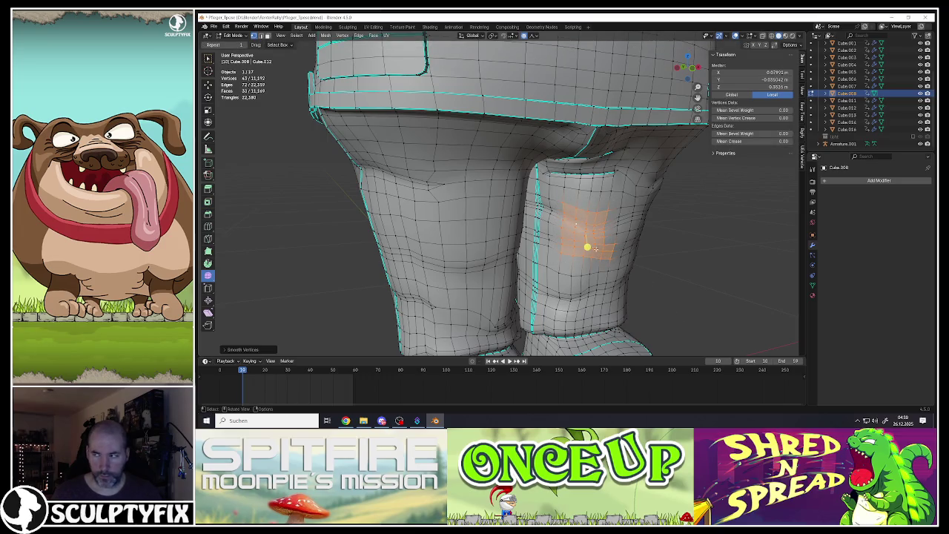
scroll(586, 247, down, 3)
key(Tab)
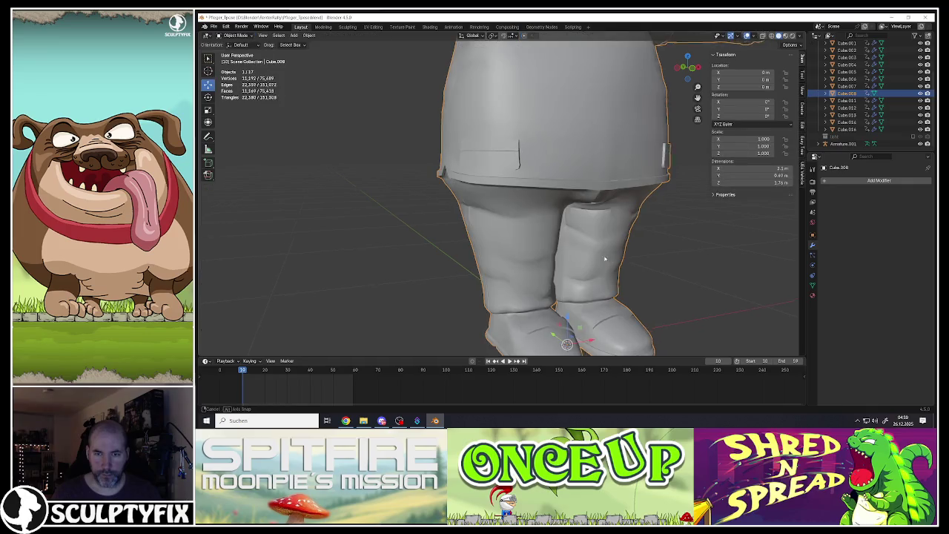
From a three-quarter view, select a block of leg faces and inset them.
key(slash)
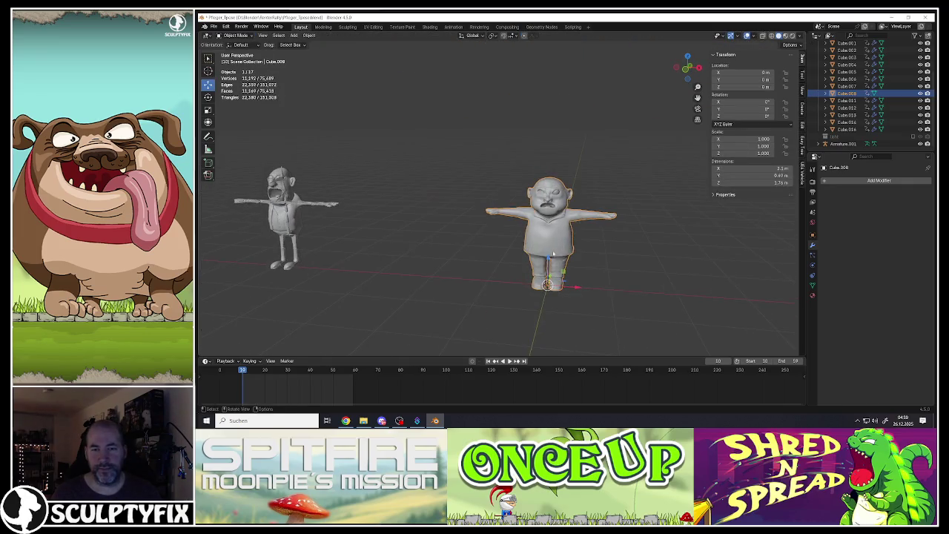
key(slash)
middle_drag(561, 261, 542, 262)
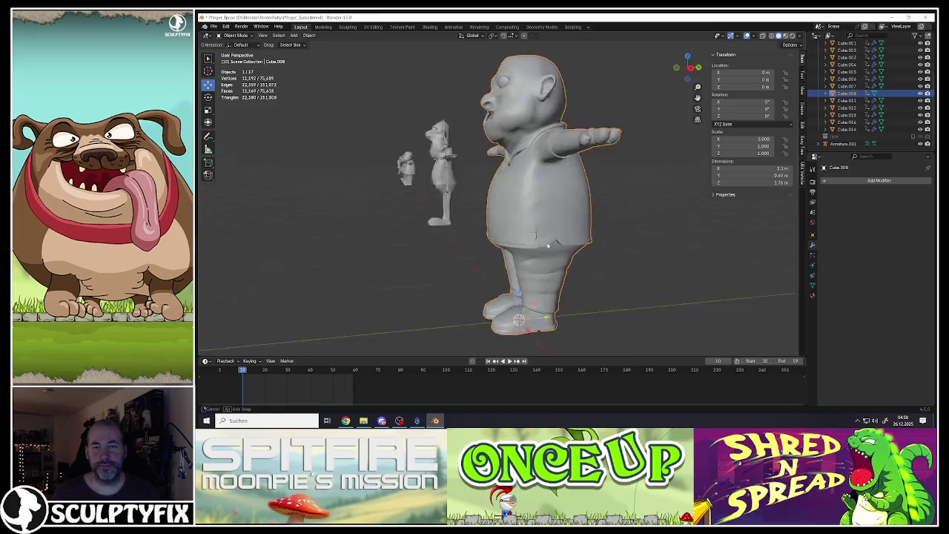
click(546, 286)
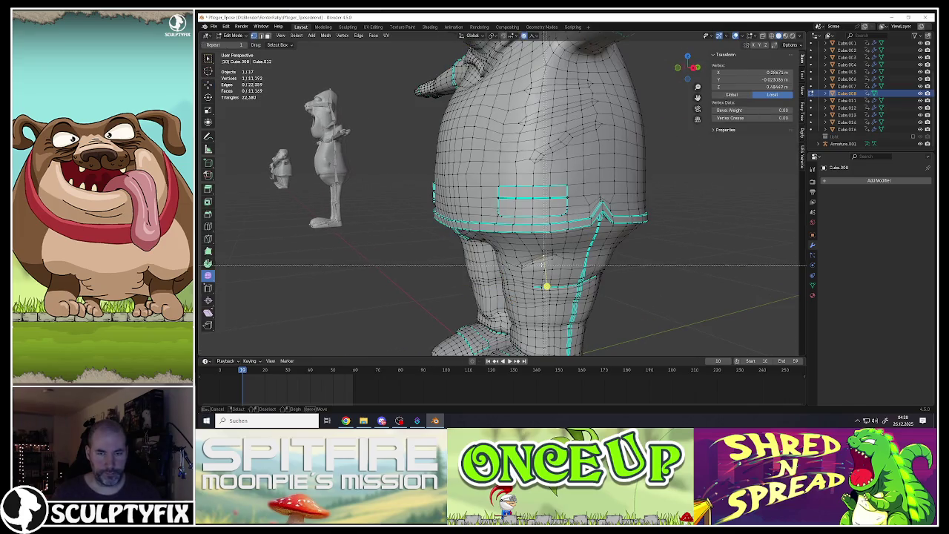
drag(519, 246, 565, 285)
key(i)
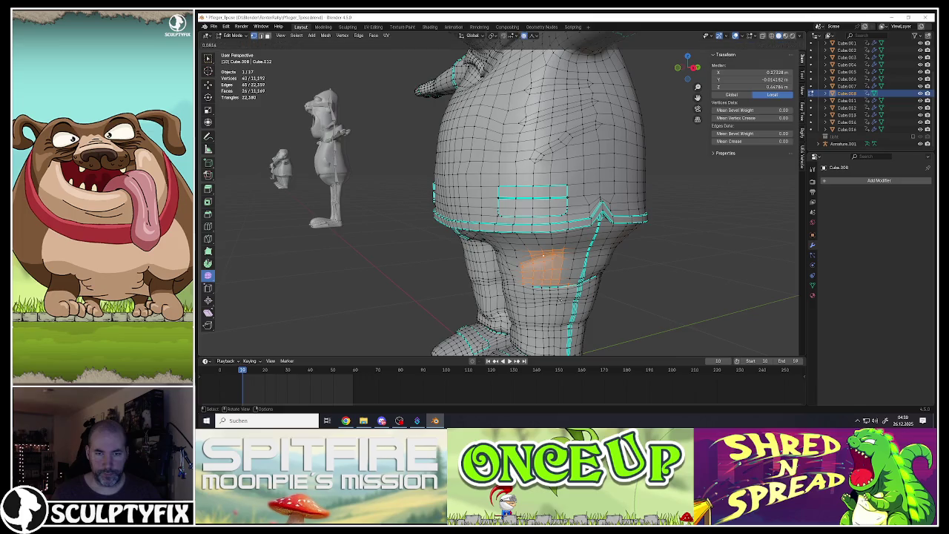
click(704, 324)
key(Tab)
Frame the lower body from the front and select the horizontal edge loop on the leg.
key(KP_Decimal)
key(KP_1)
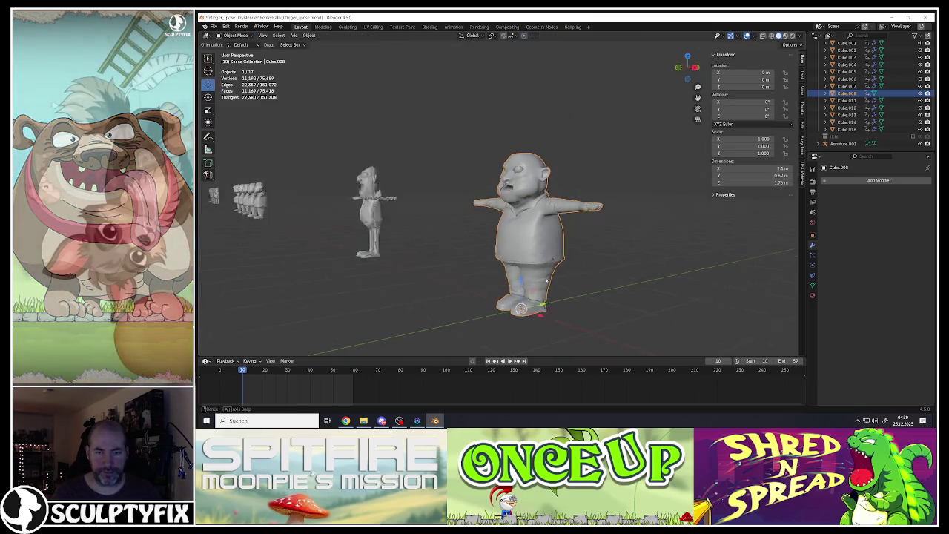
scroll(536, 291, up, 5)
middle_drag(536, 290, 527, 267)
key(Tab)
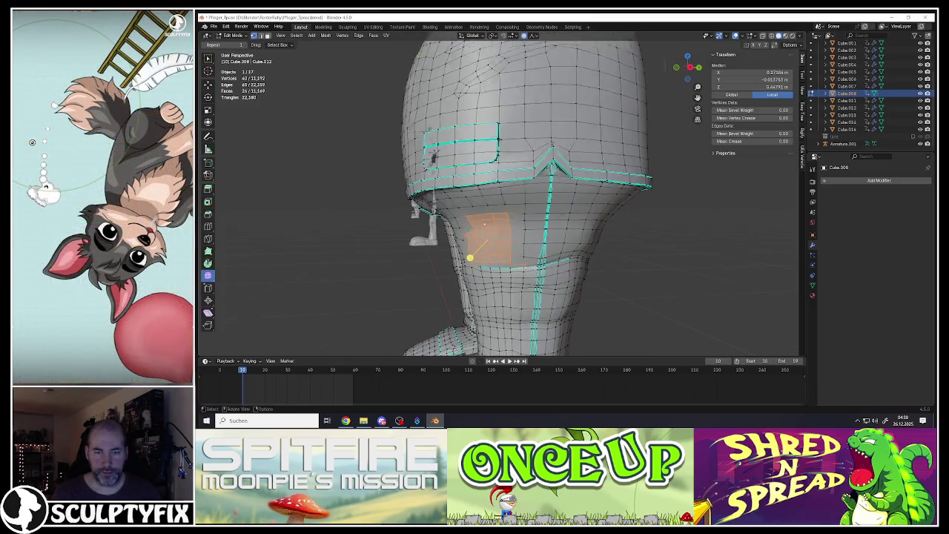
scroll(527, 268, up, 2)
alt+click(525, 266)
Apply an edge operation to the selected leg edge loop.
key(ctrl+e)
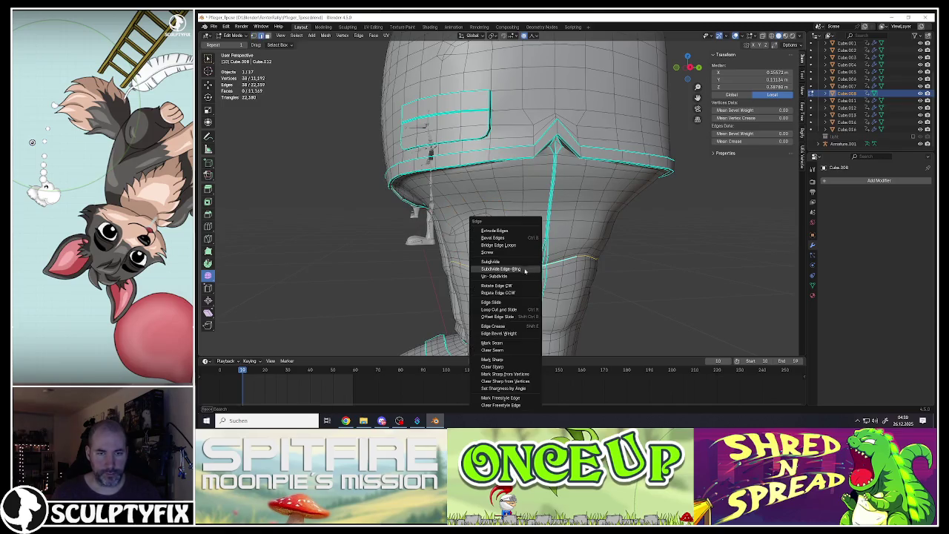
click(500, 366)
key(Tab)
scroll(526, 292, down, 5)
mouse_move(526, 293)
middle_down()
mouse_move(564, 291)
mouse_move(533, 284)
mouse_move(541, 276)
middle_up()
scroll(541, 277, up, 2)
Box-select the crotch seam vertices and scale them closer together.
key(Tab)
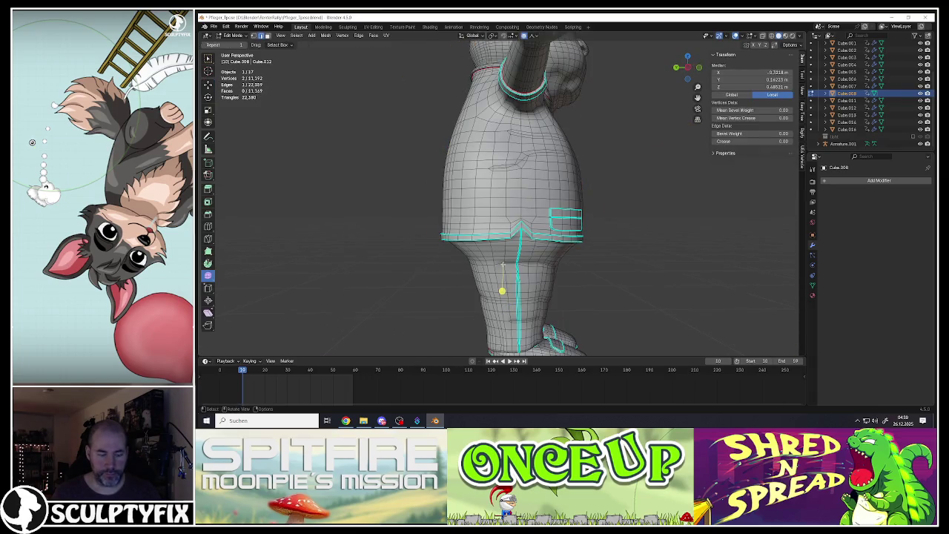
scroll(502, 264, up, 1)
click(502, 264)
key(b)
drag(506, 282, 511, 293)
key(s)
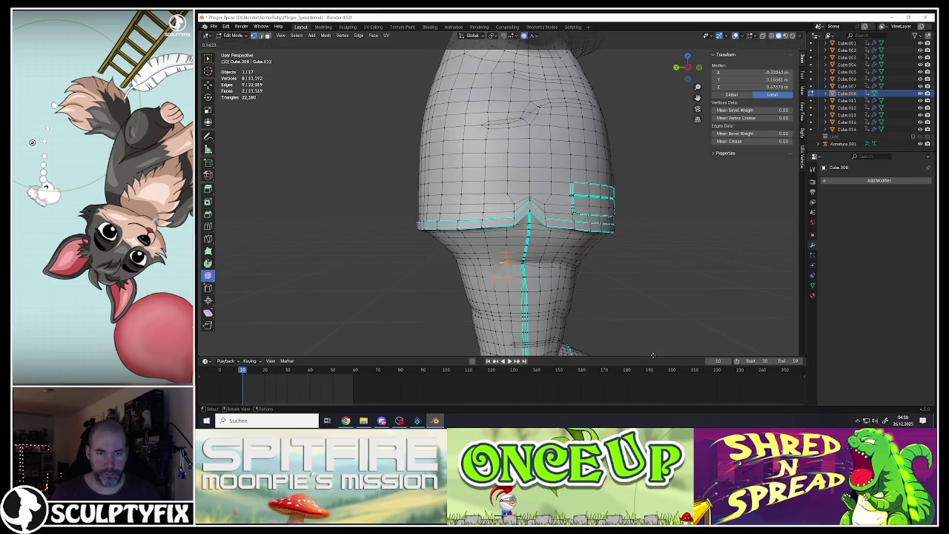
click(662, 362)
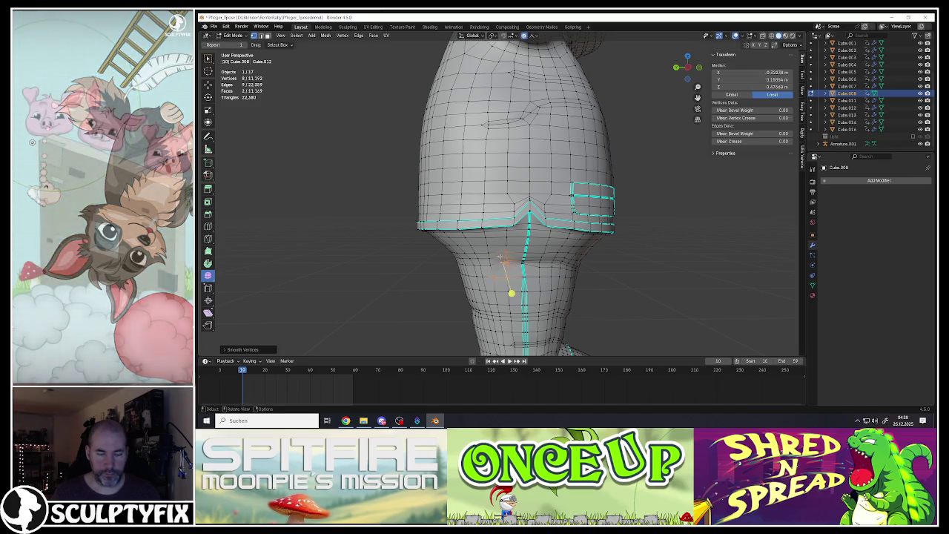
key(Tab)
key(KP_Decimal)
Nudge the selected vertex along X and select a patch of inner-thigh vertices.
middle_drag(514, 269, 445, 244)
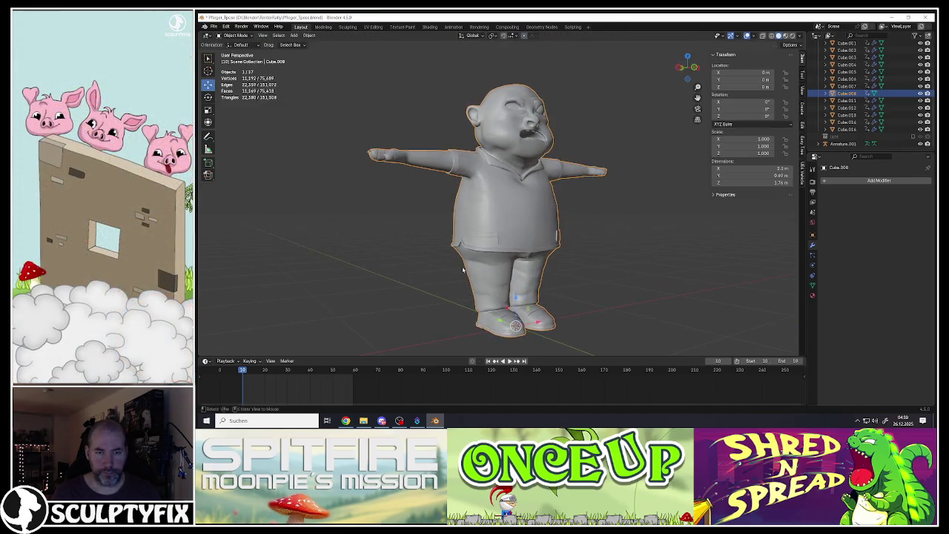
scroll(445, 245, up, 5)
key(Tab)
key(g)
key(x)
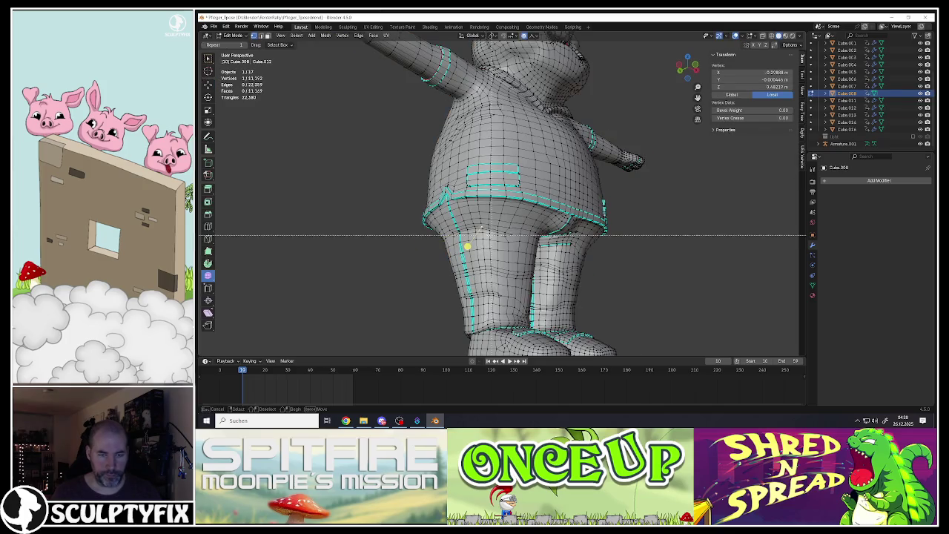
drag(467, 247, 483, 238)
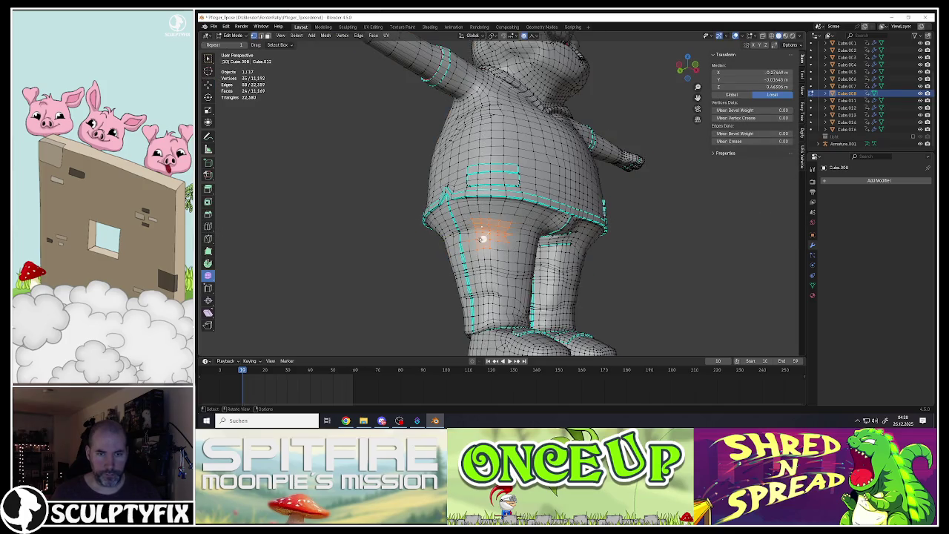
key(Tab)
scroll(481, 239, down, 4)
mouse_move(481, 239)
middle_down()
mouse_move(484, 255)
mouse_move(509, 269)
mouse_move(343, 253)
mouse_move(517, 261)
middle_up()
scroll(484, 255, down, 2)
Mark the selected thigh edges as sharp.
key(alt+a)
scroll(475, 267, up, 4)
key(Tab)
scroll(518, 261, up, 3)
key(ctrl+e)
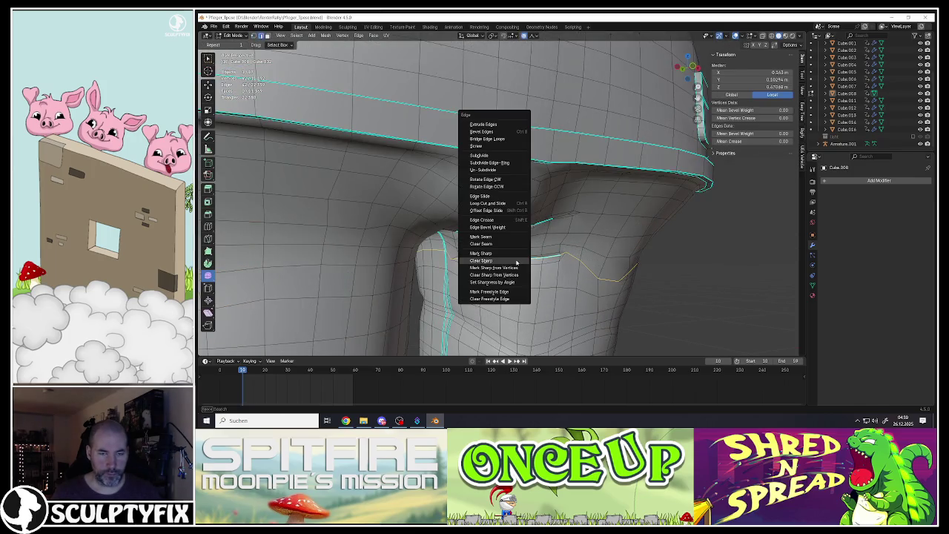
click(489, 253)
Select the edge loop around the upper thigh and mark it sharp.
middle_drag(489, 253, 516, 154)
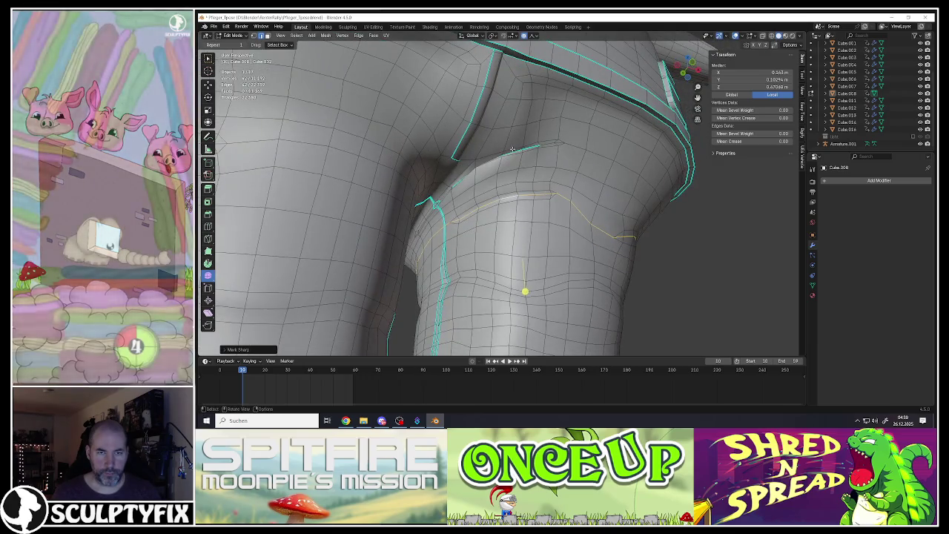
alt+click(517, 154)
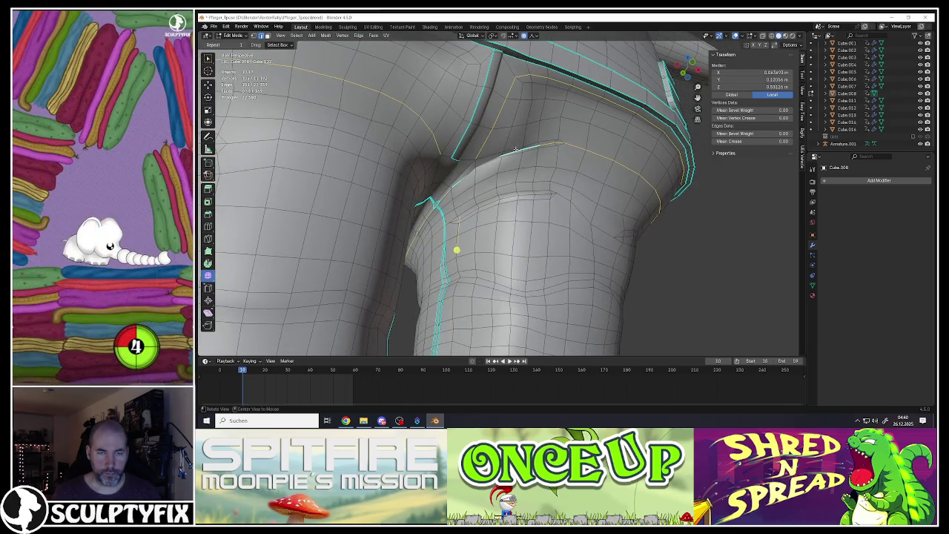
middle_drag(517, 150, 226, 159)
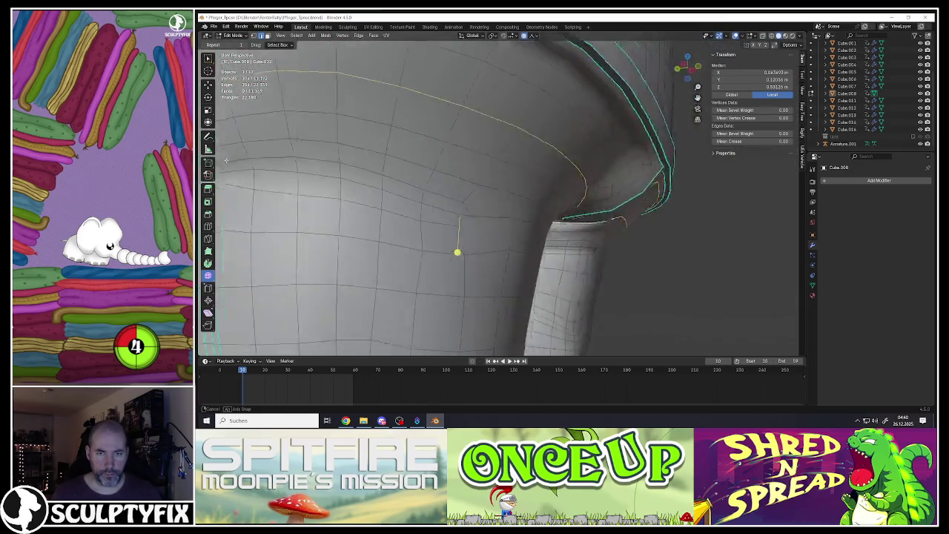
middle_drag(226, 159, 829, 151)
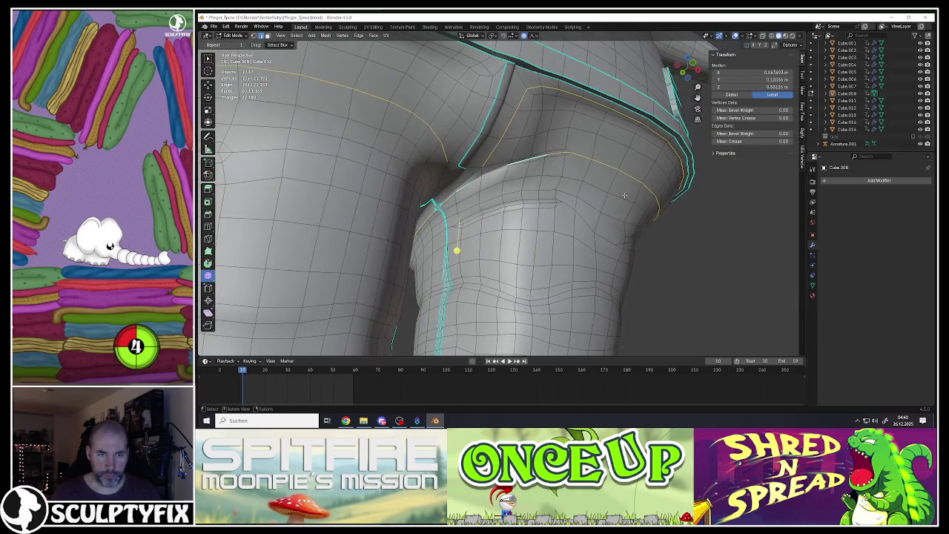
key(ctrl+e)
click(572, 198)
mouse_move(573, 199)
middle_down()
mouse_move(530, 200)
mouse_move(508, 183)
middle_up()
click(522, 214)
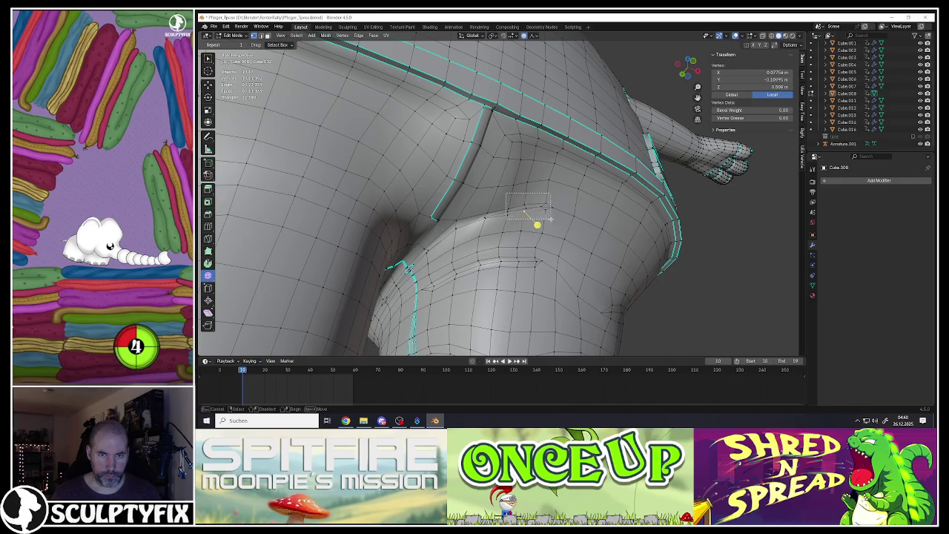
Select edges on the back of the thigh and adjust the selected vertices.
drag(549, 218, 549, 218)
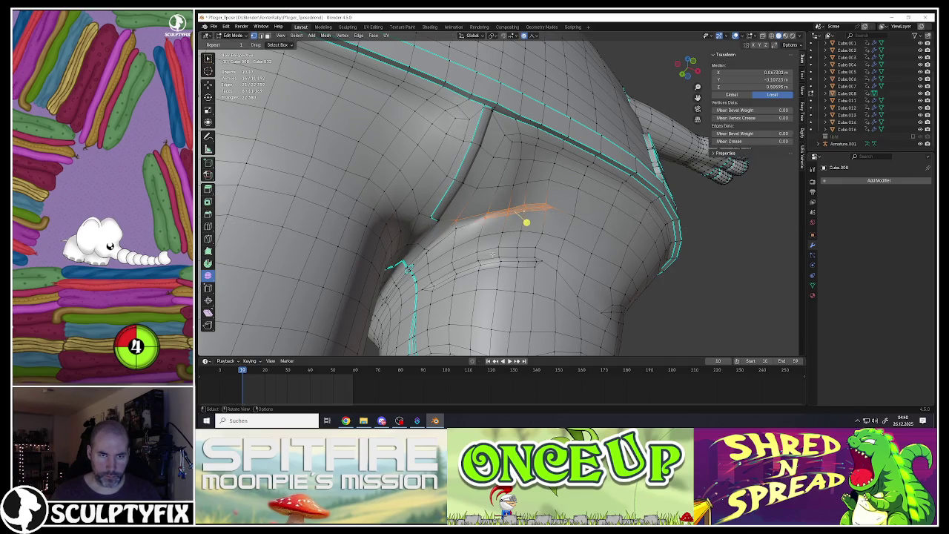
shift+drag(453, 273, 430, 300)
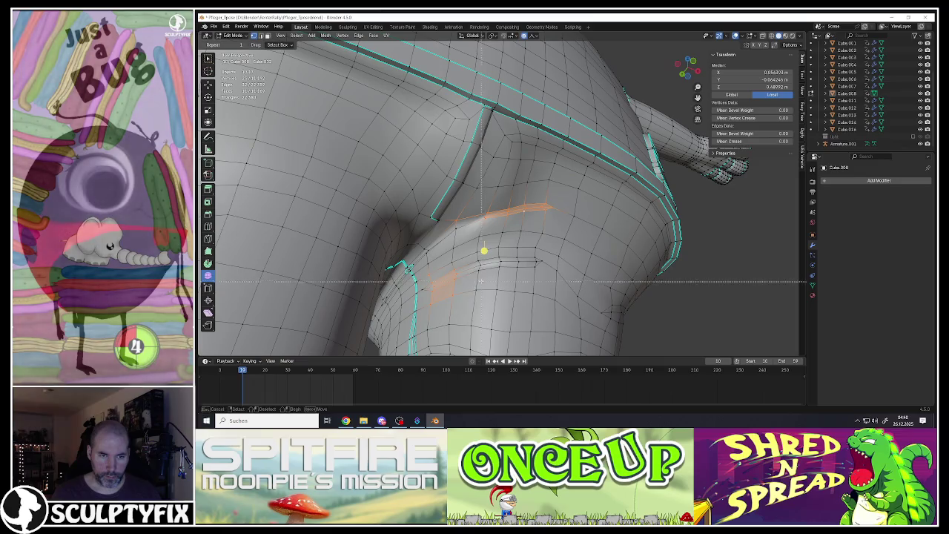
key(b)
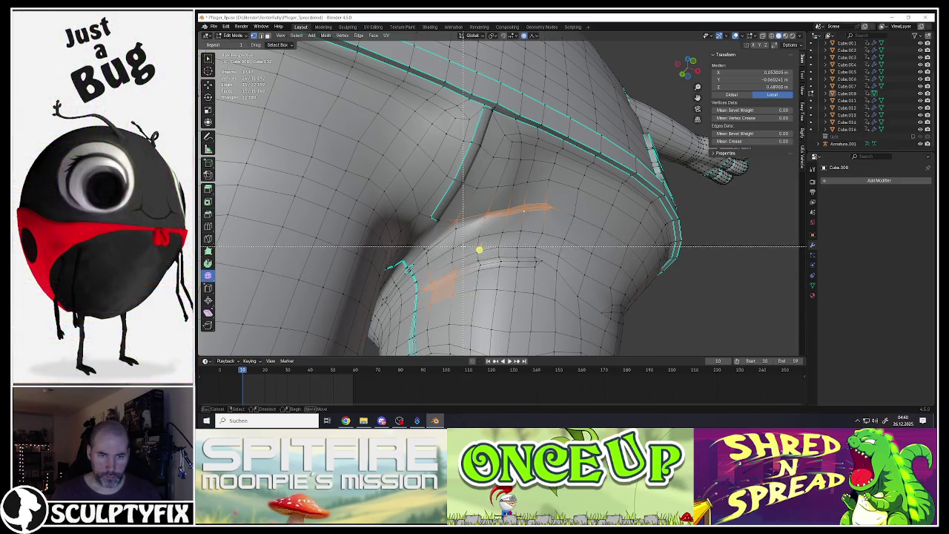
middle_drag(553, 283, 541, 263)
scroll(542, 264, down, 2)
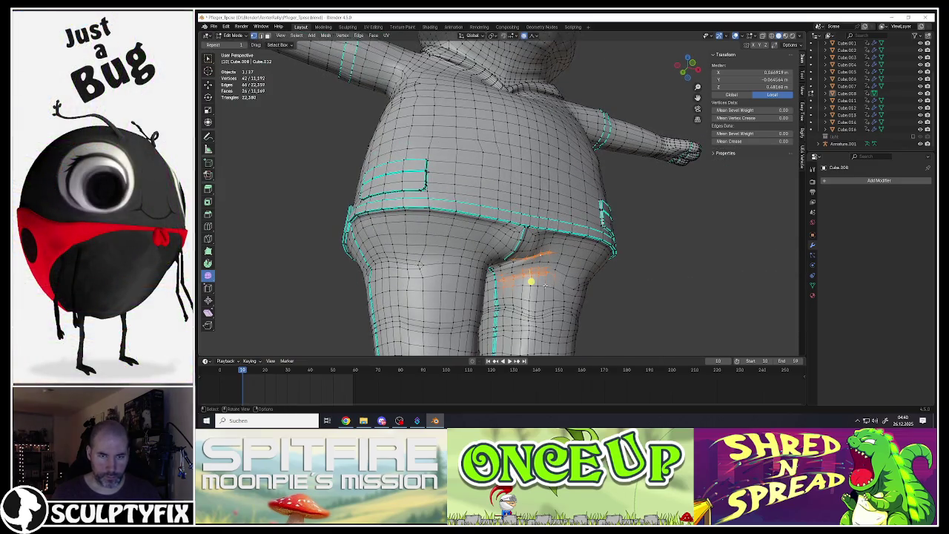
scroll(545, 284, up, 2)
key(b)
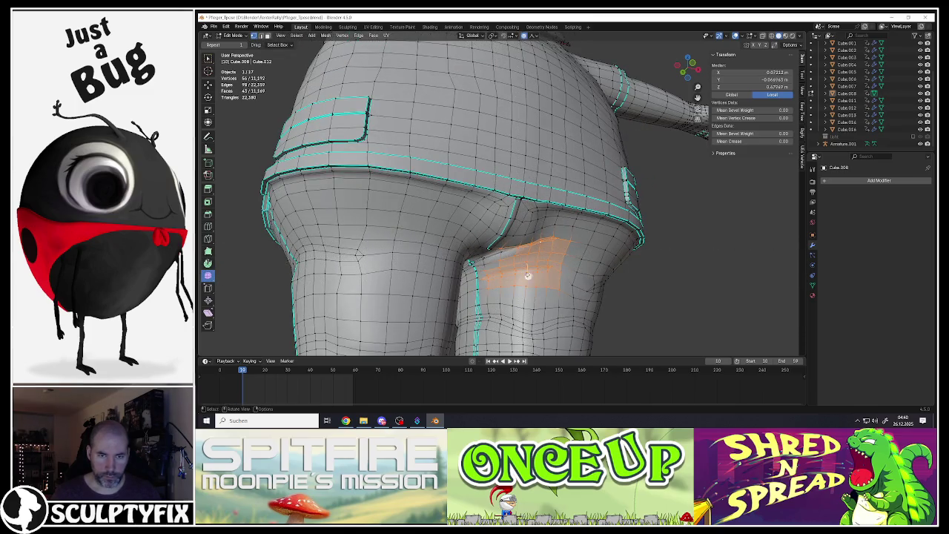
key(g)
click(700, 339)
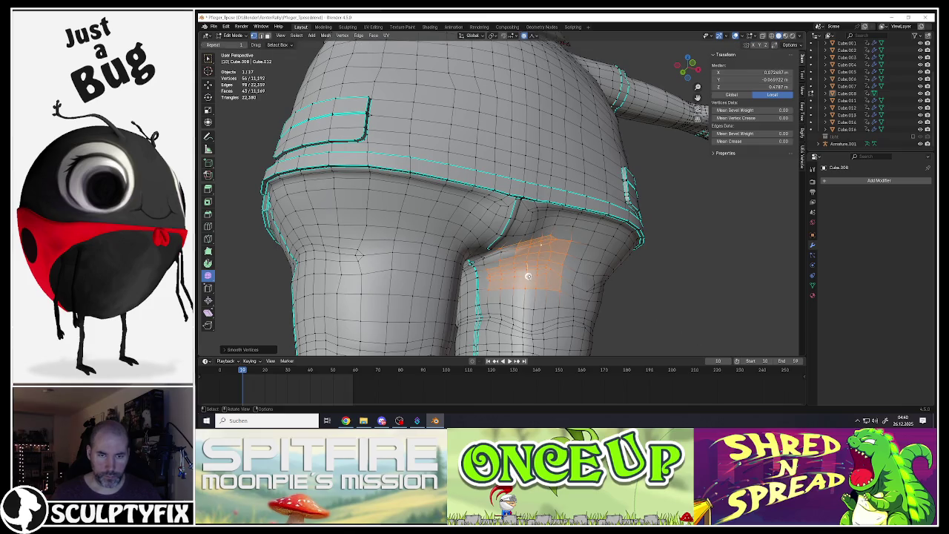
Select a crotch vertex for a soft-falloff move, then cancel the move.
key(Tab)
scroll(520, 287, down, 5)
mouse_move(519, 288)
middle_down()
mouse_move(501, 259)
mouse_move(519, 248)
mouse_move(529, 256)
middle_up()
scroll(519, 288, up, 4)
key(Tab)
scroll(521, 244, up, 3)
click(521, 244)
key(g)
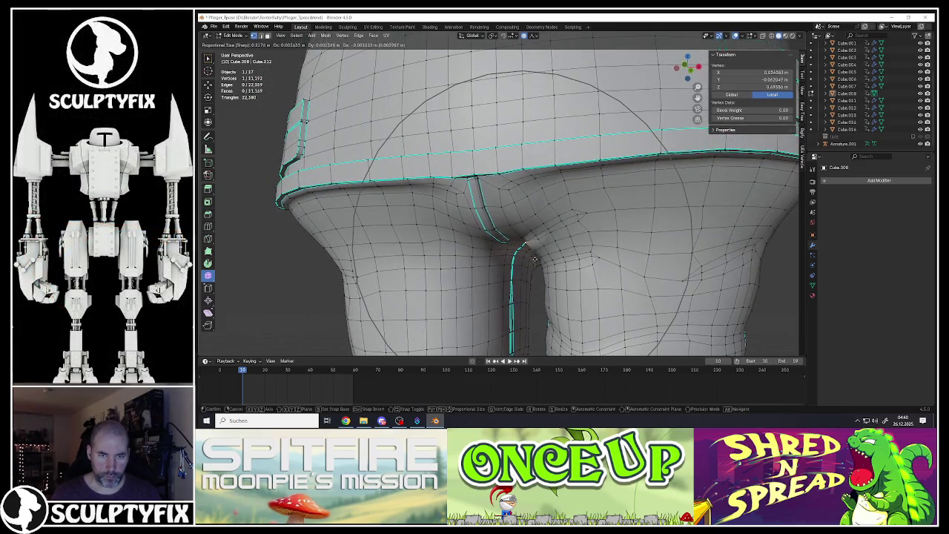
right_click(516, 159)
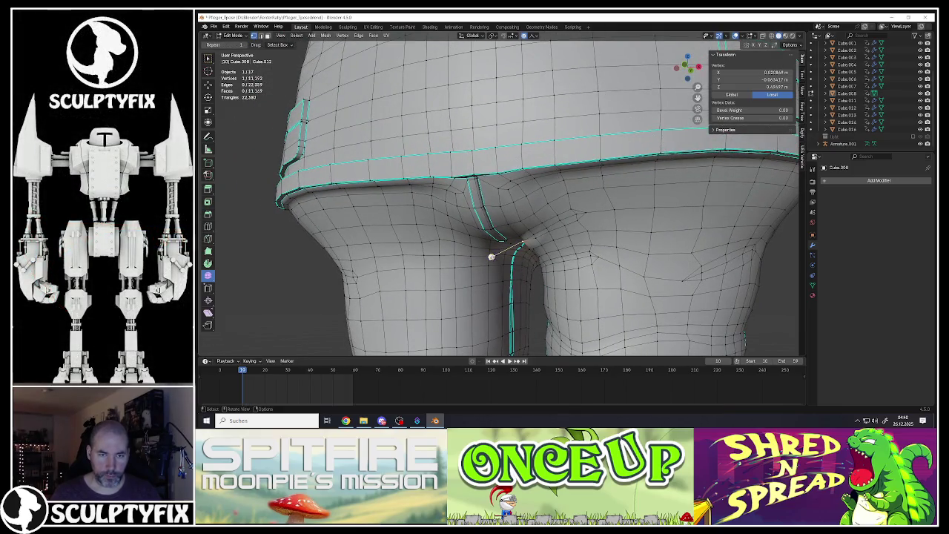
mouse_move(491, 254)
middle_down()
mouse_move(540, 244)
mouse_move(525, 215)
mouse_move(552, 246)
mouse_move(630, 262)
mouse_move(534, 241)
mouse_move(517, 255)
middle_up()
Return to Object Mode, view the whole character, and deselect everything.
key(Tab)
scroll(552, 246, down, 3)
scroll(552, 245, up, 2)
scroll(552, 245, down, 2)
scroll(585, 250, up, 2)
scroll(583, 252, down, 6)
scroll(583, 252, down, 3)
scroll(534, 241, up, 4)
key(a)
key(alt+a)
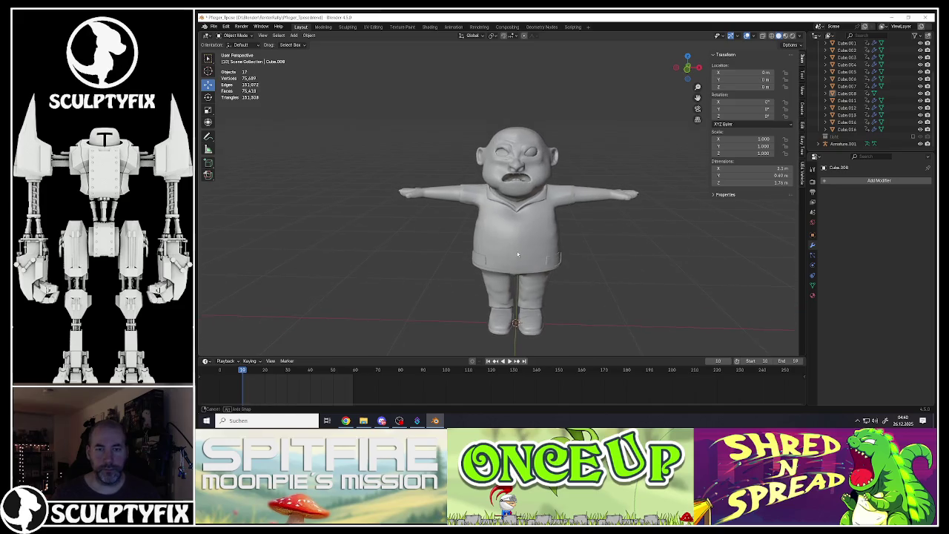
Save the scene as Pflieger_Tpose.blend.
click(213, 26)
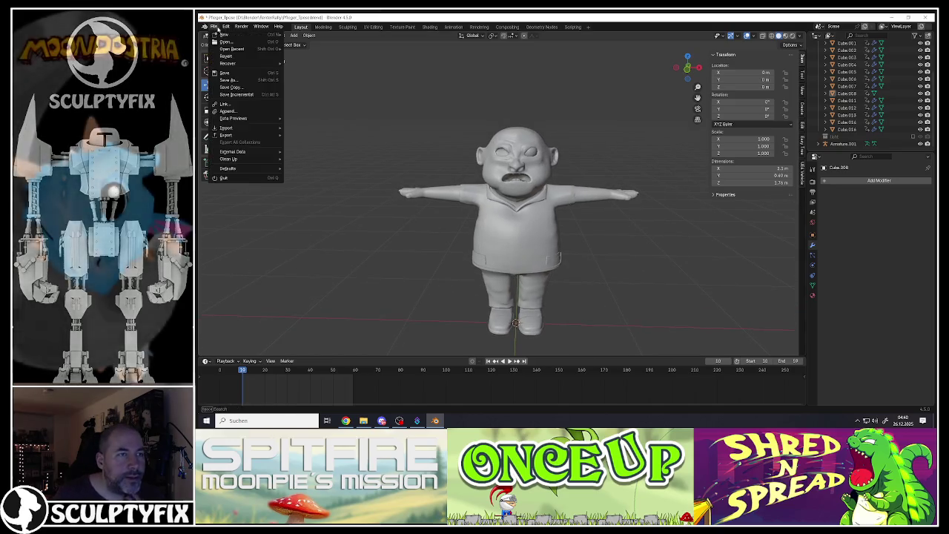
click(237, 74)
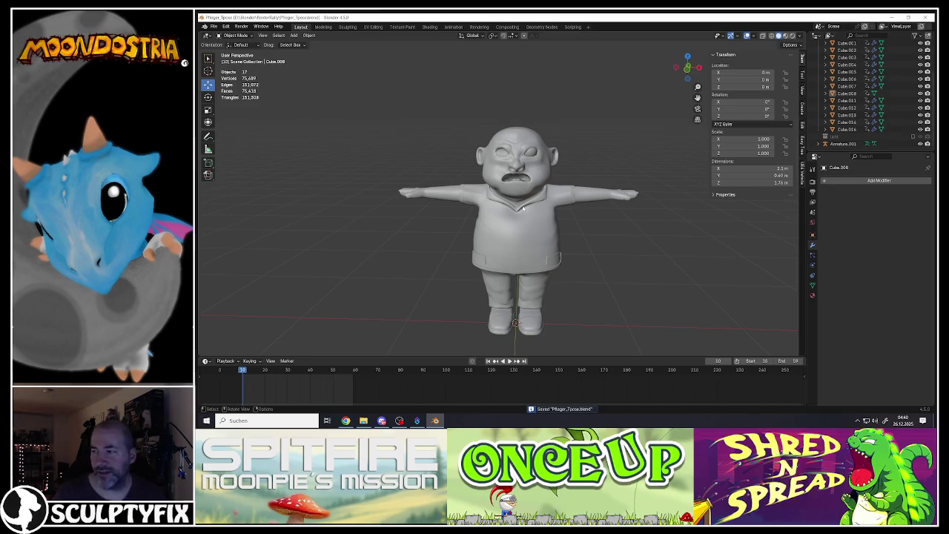
scroll(531, 223, up, 1)
scroll(530, 222, up, 1)
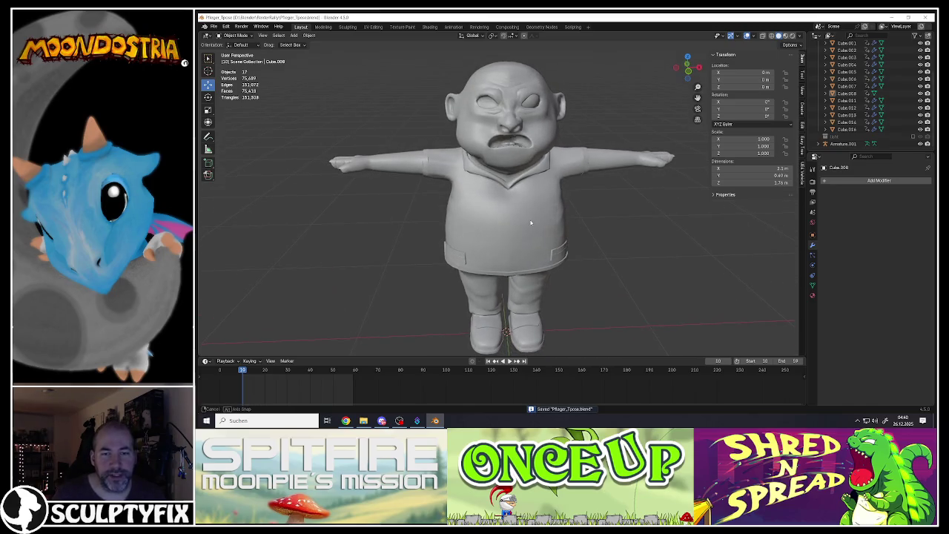
mouse_move(522, 244)
middle_down()
mouse_move(582, 221)
mouse_move(503, 241)
mouse_move(526, 228)
middle_up()
scroll(542, 238, down, 2)
scroll(515, 233, up, 3)
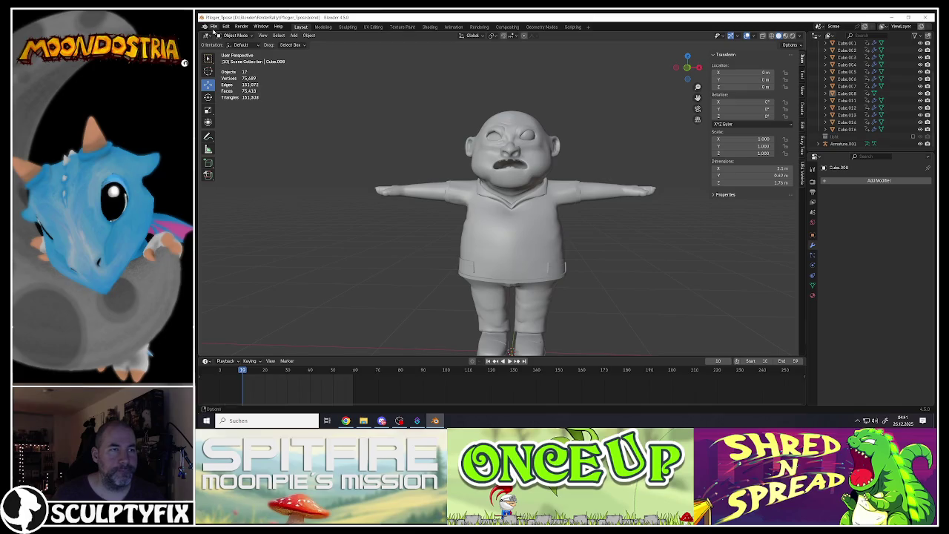
click(214, 28)
click(234, 75)
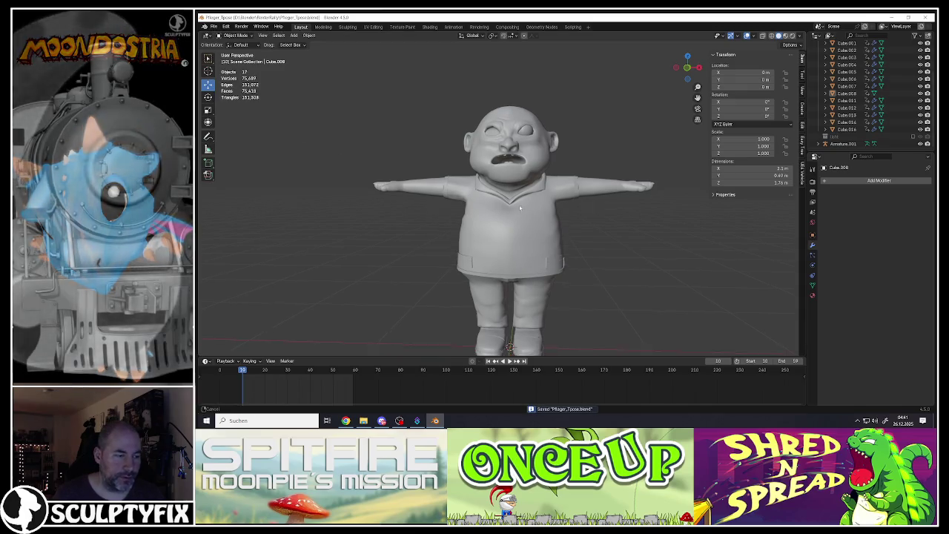
Frame the whole character and select the right eyeball.
shift+middle_drag(514, 248, 513, 196)
click(513, 196)
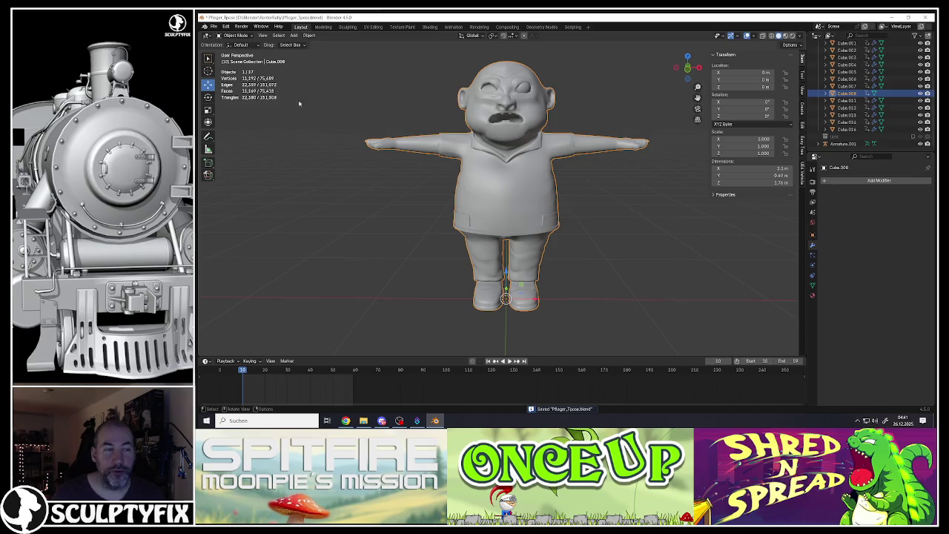
click(396, 156)
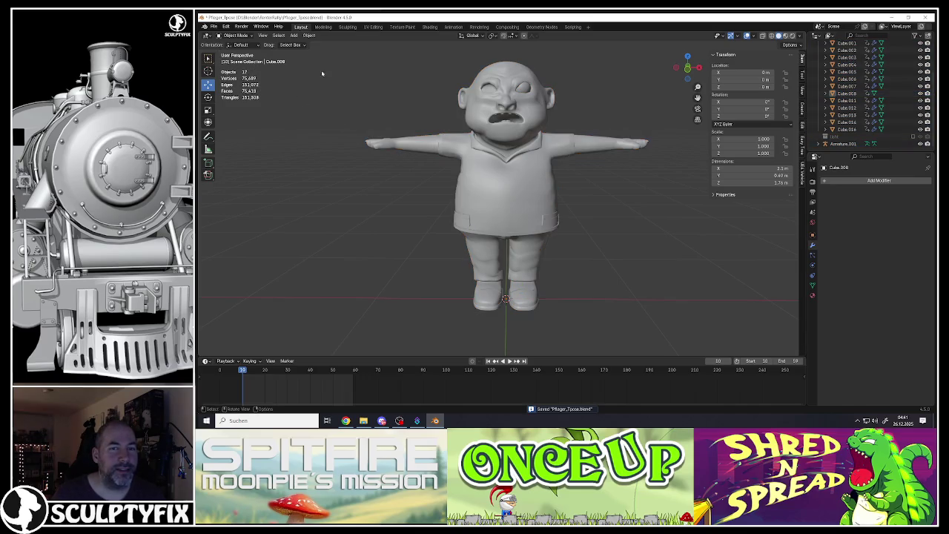
scroll(521, 86, up, 5)
click(533, 102)
Duplicate the right eyeball and move the copy along X into the left socket.
key(shift+d)
right_click(507, 137)
key(g)
key(x)
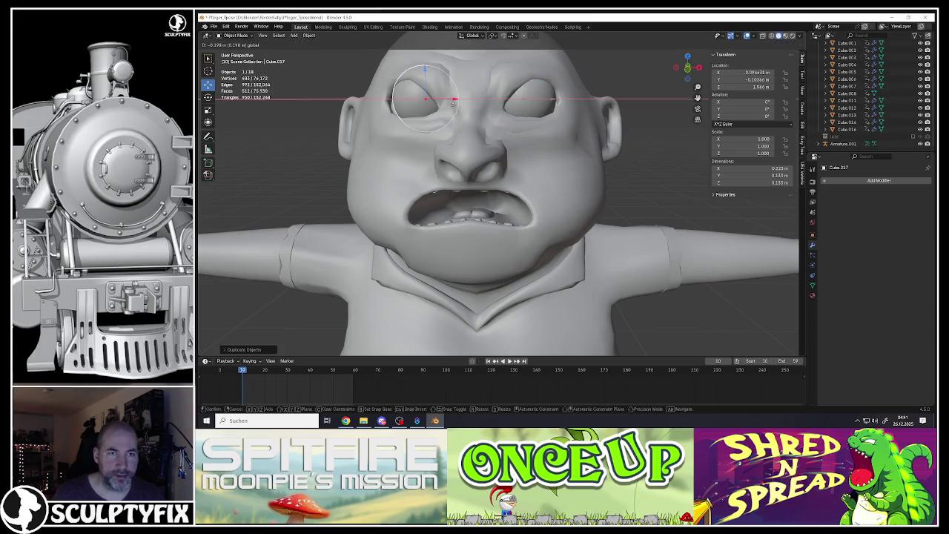
click(454, 107)
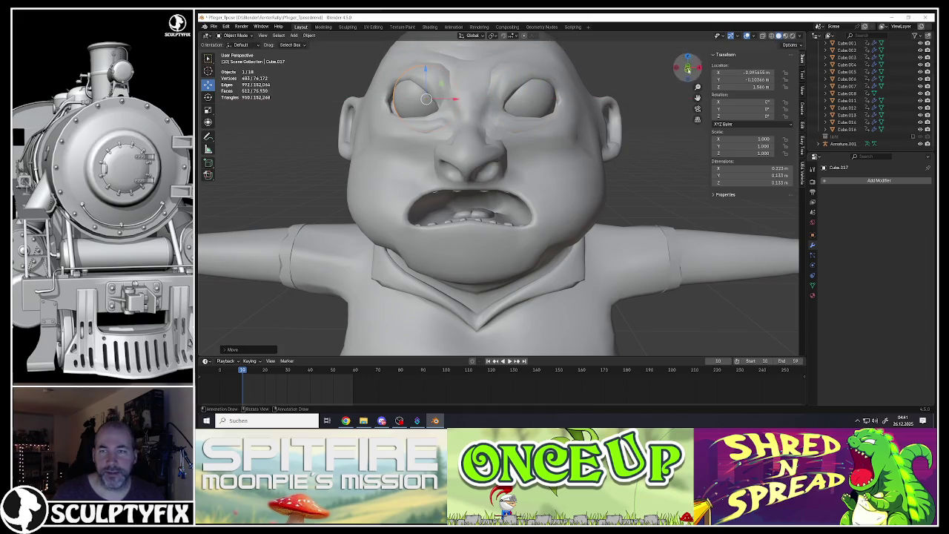
Fine-tune both eyeballs' X positions so they sit evenly in the face.
middle_drag(426, 98, 458, 135)
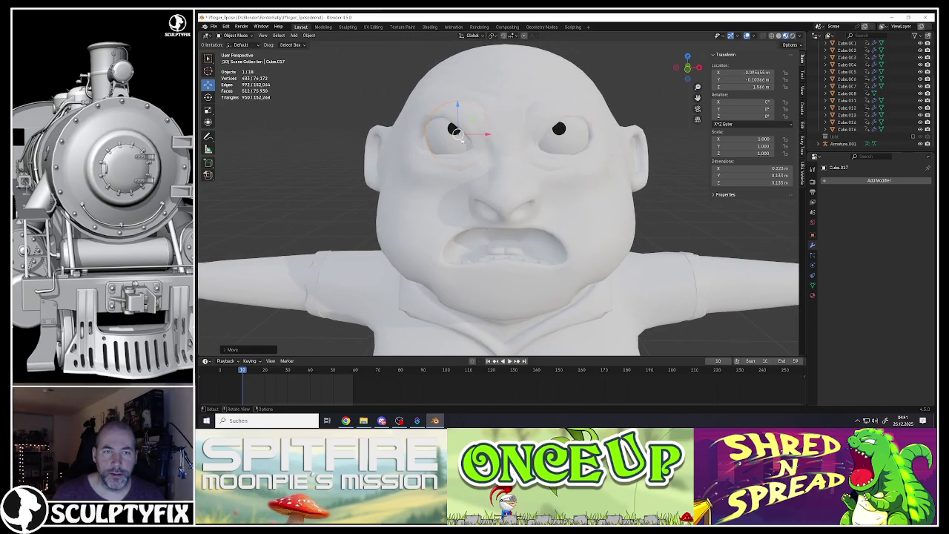
key(g)
key(x)
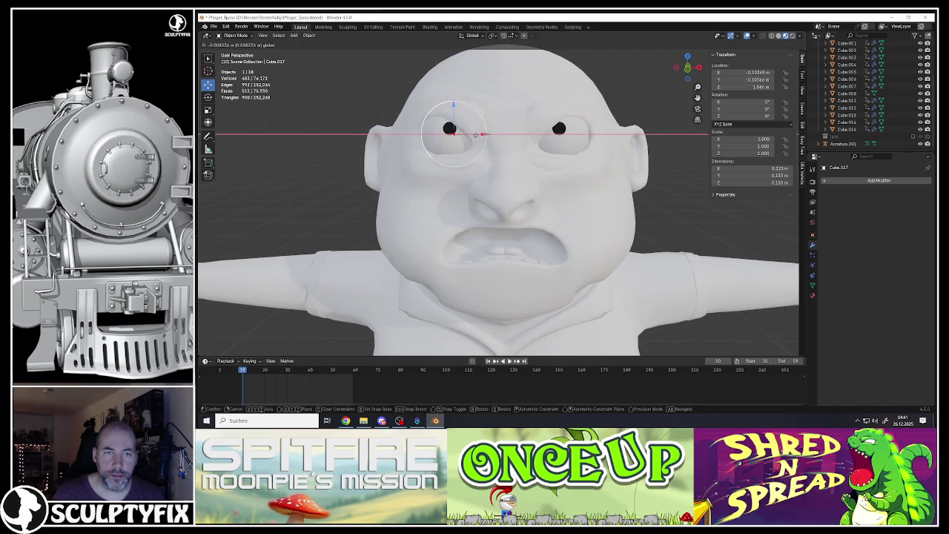
click(475, 134)
middle_drag(475, 134, 534, 145)
click(555, 134)
key(g)
key(x)
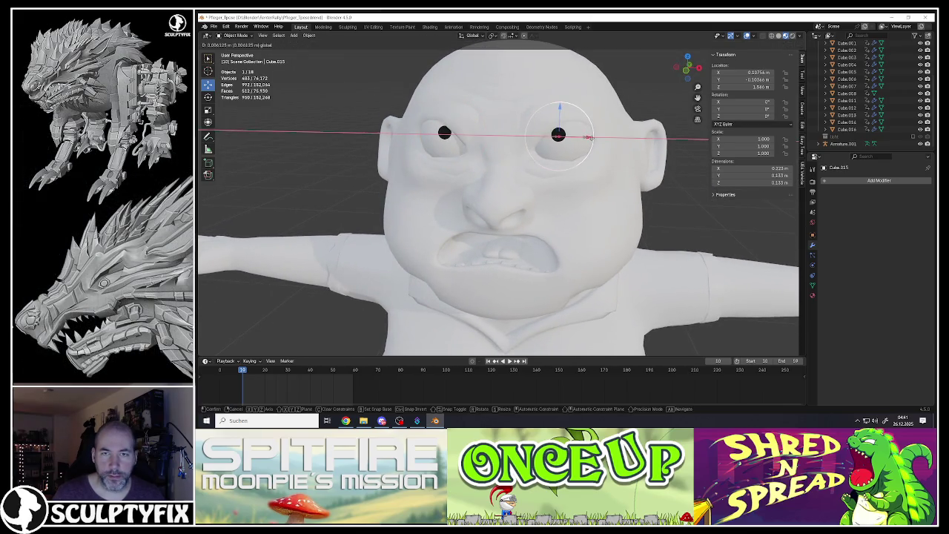
click(587, 137)
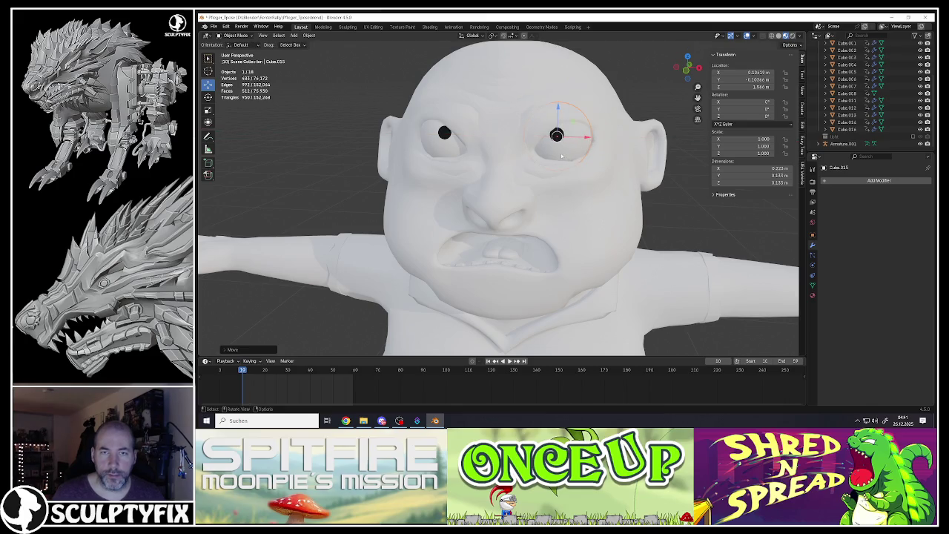
Orbit around the head and full body to check the eyes.
middle_drag(540, 137, 233, 103)
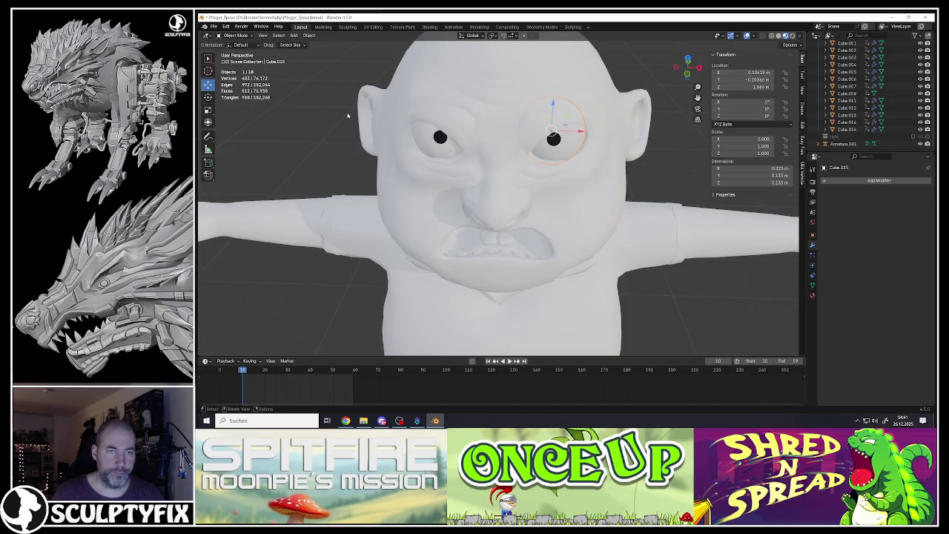
scroll(550, 152, down, 5)
mouse_move(550, 152)
middle_down()
mouse_move(526, 165)
mouse_move(545, 156)
mouse_move(534, 178)
middle_up()
scroll(539, 155, down, 2)
scroll(533, 178, up, 2)
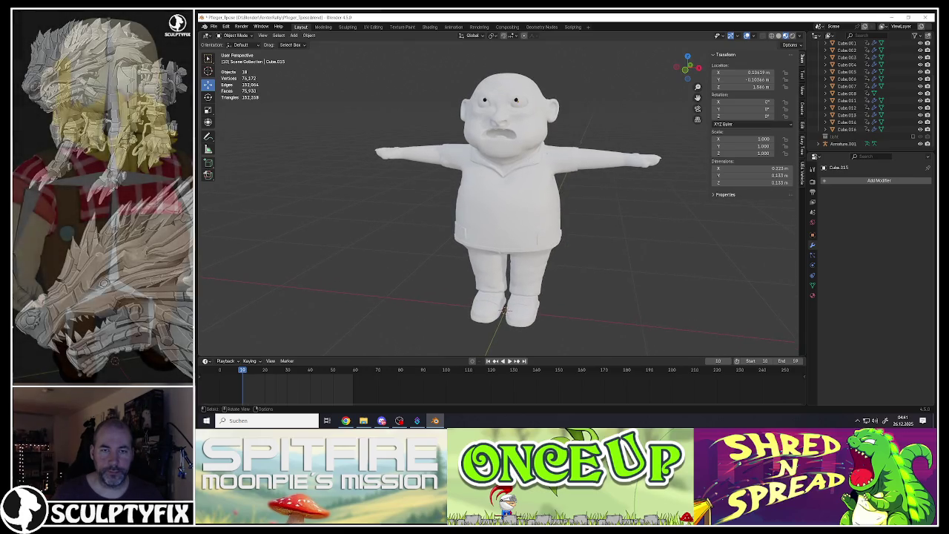
Preview the character in rendered shading and capture a screenshot region.
click(791, 36)
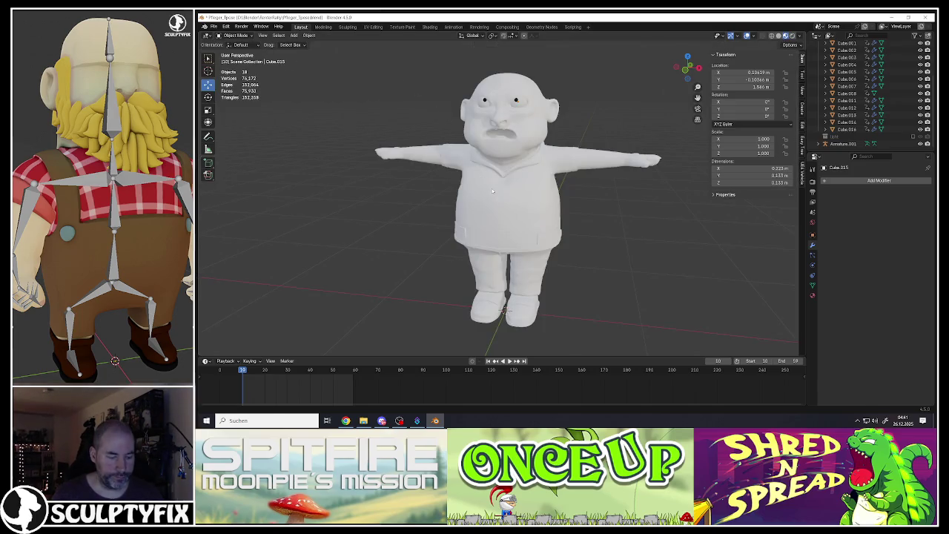
key(super+shift+s)
mouse_move(354, 54)
mouse_down()
mouse_move(606, 207)
mouse_move(698, 338)
mouse_up()
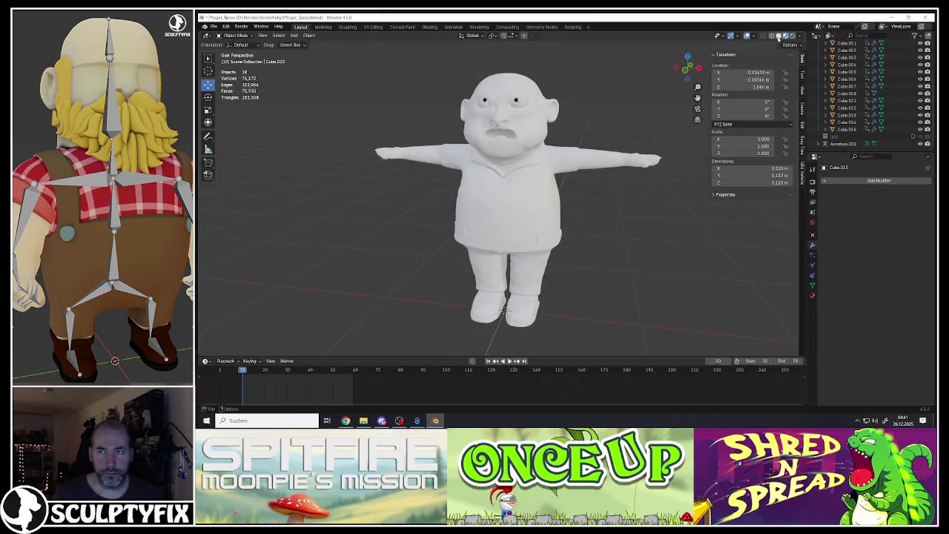
Return to grey solid shading and light the model with a MatCap.
click(778, 35)
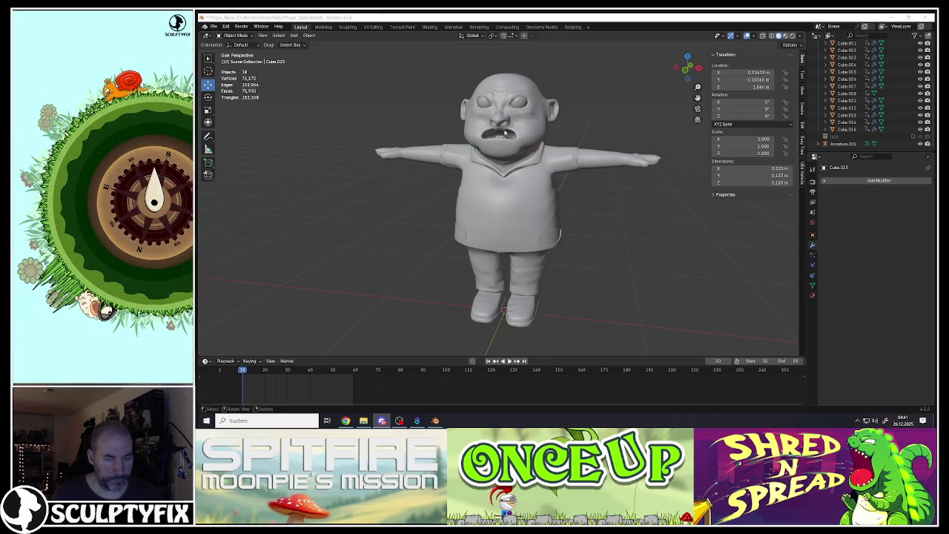
key(super+shift+s)
key(Escape)
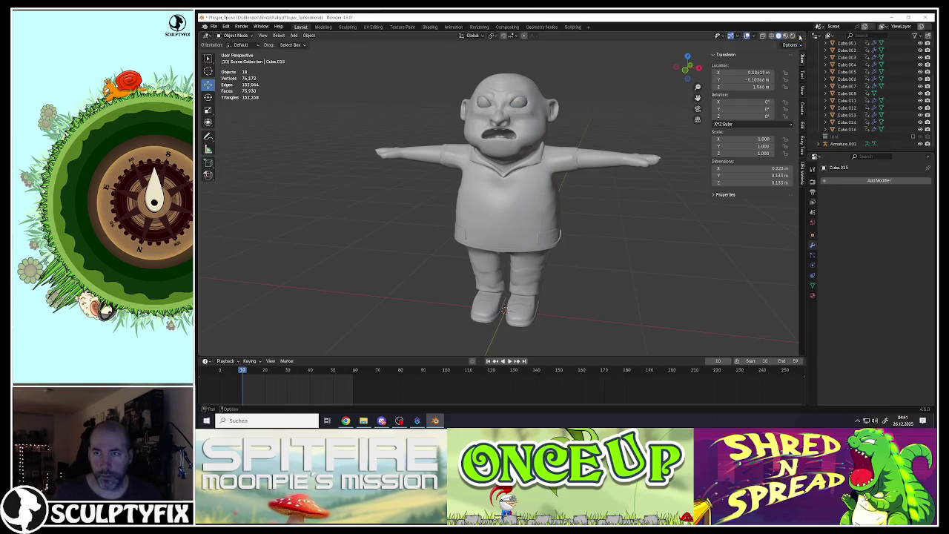
click(798, 35)
click(796, 70)
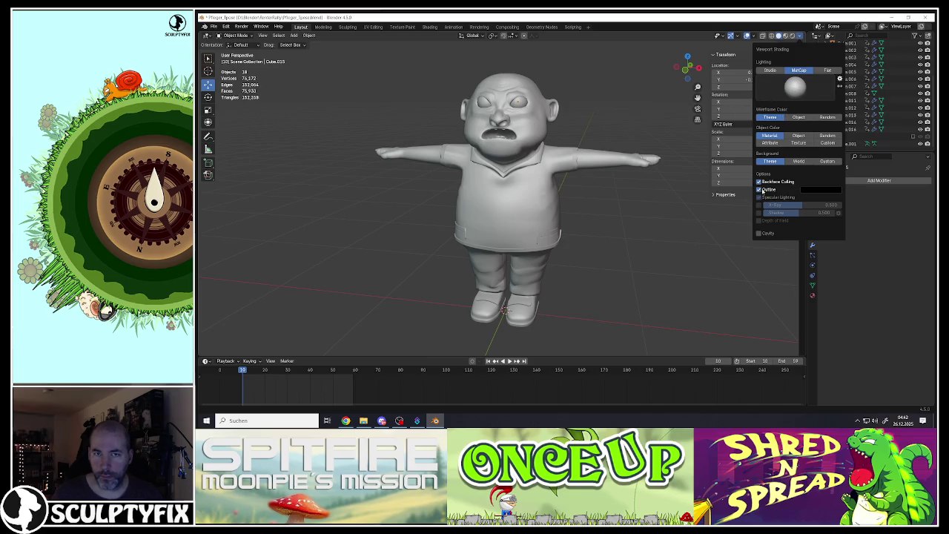
Use Studio lighting, turn off Backface Culling, and enable Cavity with a lower ridge strength.
click(772, 71)
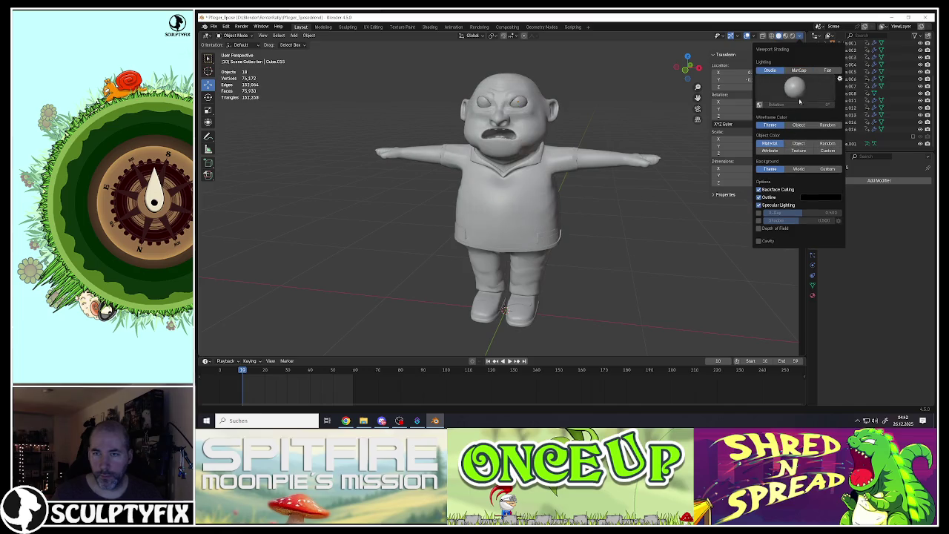
click(763, 190)
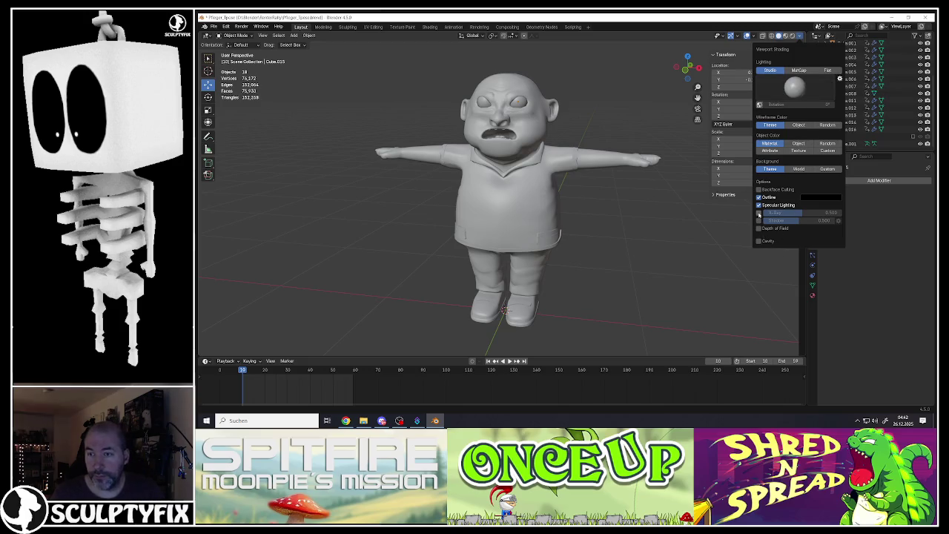
click(763, 241)
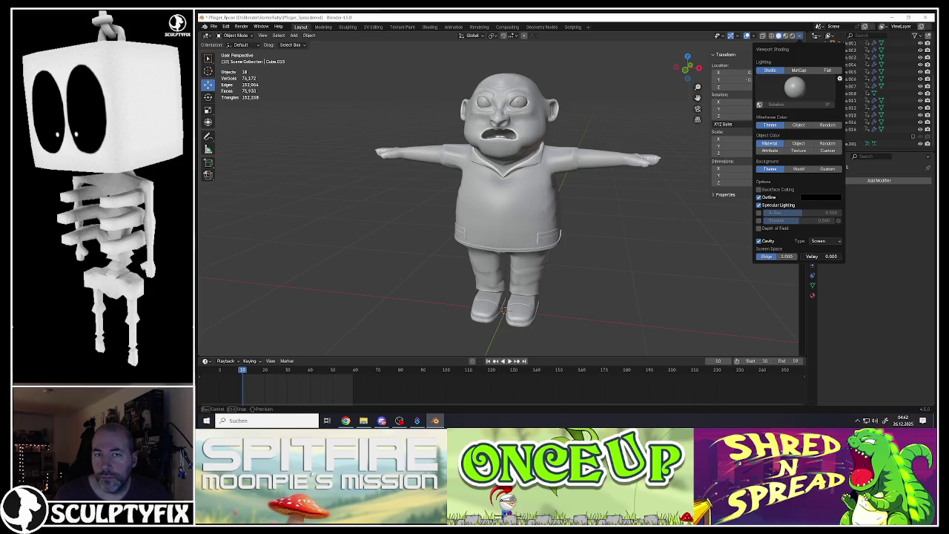
drag(785, 256, 775, 256)
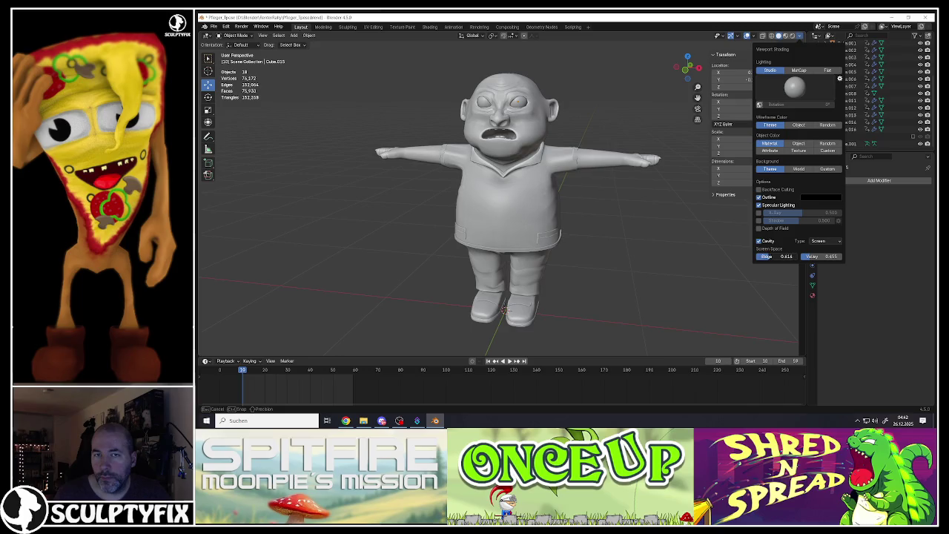
Orbit and zoom around the character to inspect the new cavity shading.
mouse_move(511, 185)
middle_down()
mouse_move(569, 177)
mouse_move(560, 166)
mouse_move(551, 188)
mouse_move(531, 126)
middle_up()
scroll(563, 174, up, 3)
scroll(556, 178, down, 3)
scroll(519, 171, up, 5)
scroll(532, 132, down, 5)
scroll(533, 192, up, 2)
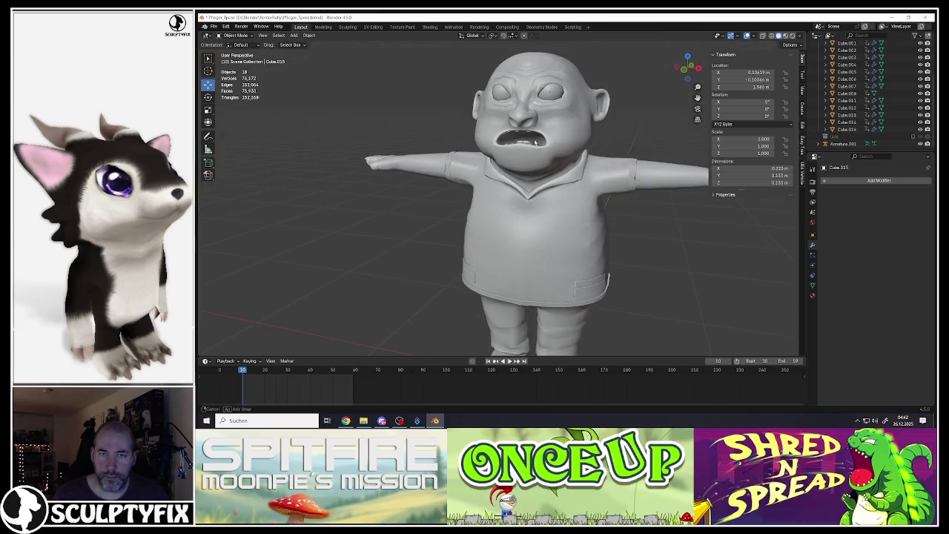
scroll(534, 193, down, 1)
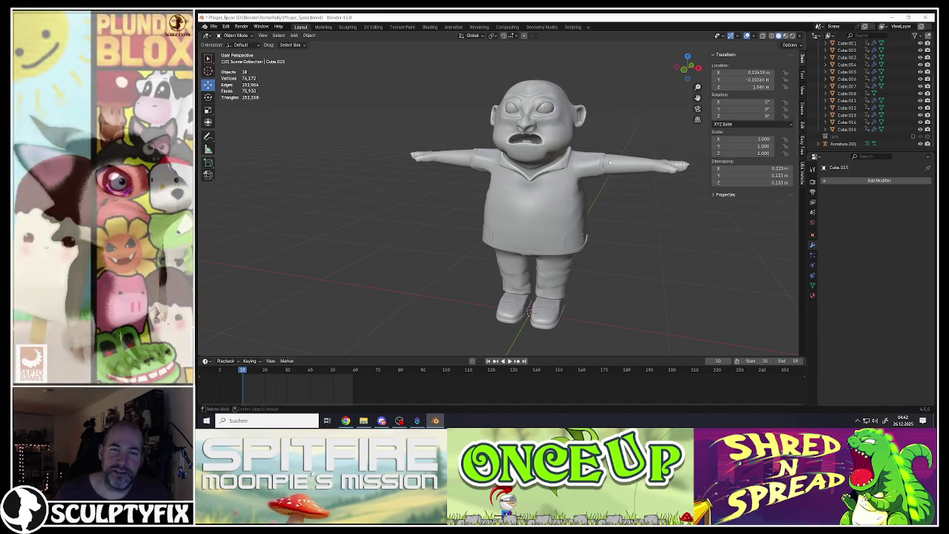
shift+middle_drag(562, 134, 551, 134)
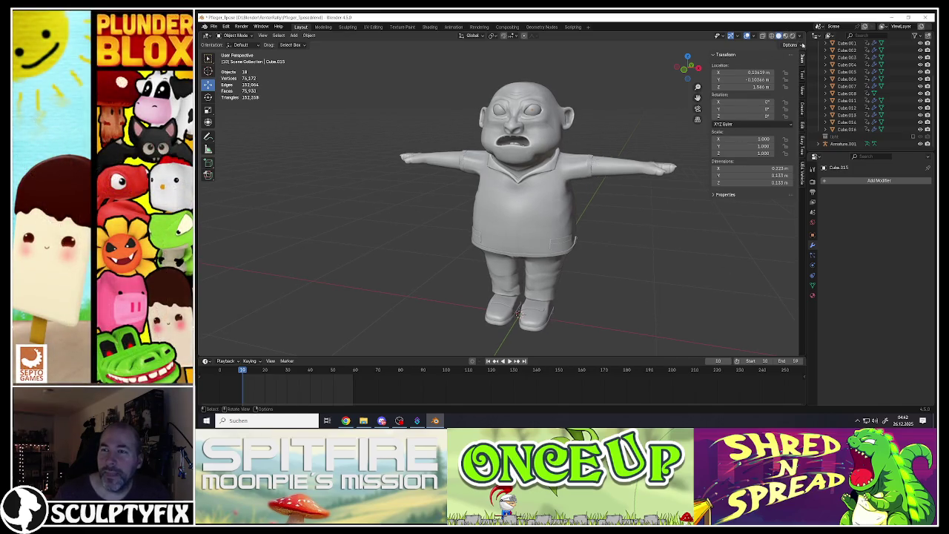
click(797, 35)
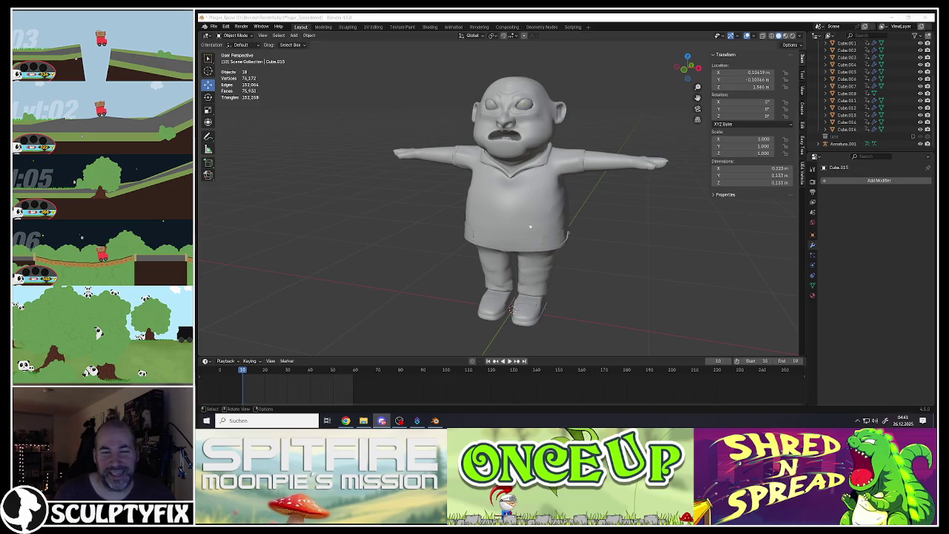
click(472, 234)
key(alt+a)
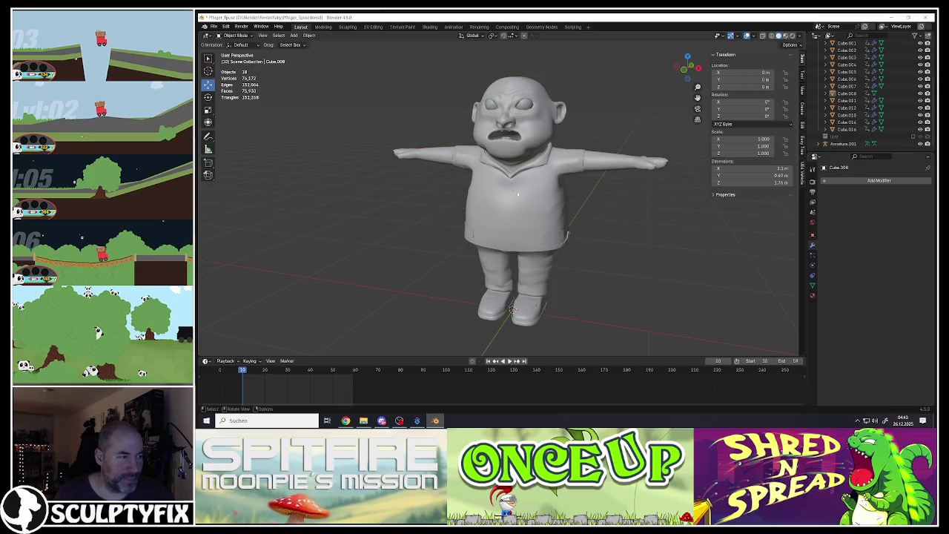
middle_drag(512, 190, 315, 150)
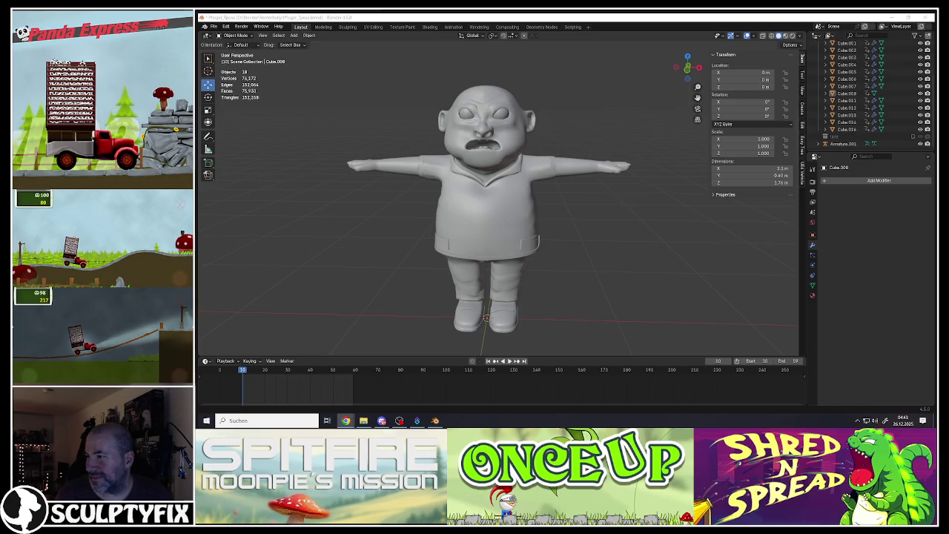
key(alt+Tab)
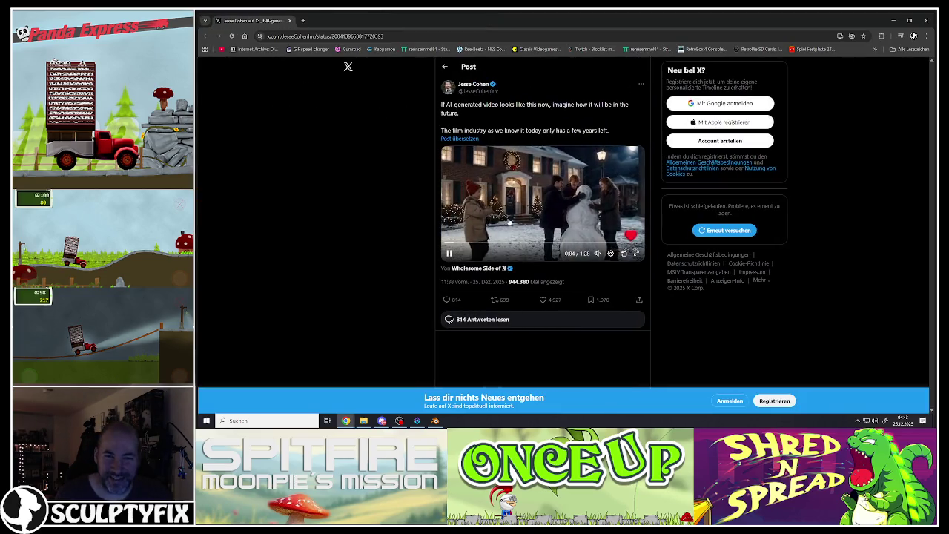
Watch the X post's video fullscreen from near the start, then exit fullscreen and close the tab.
click(636, 252)
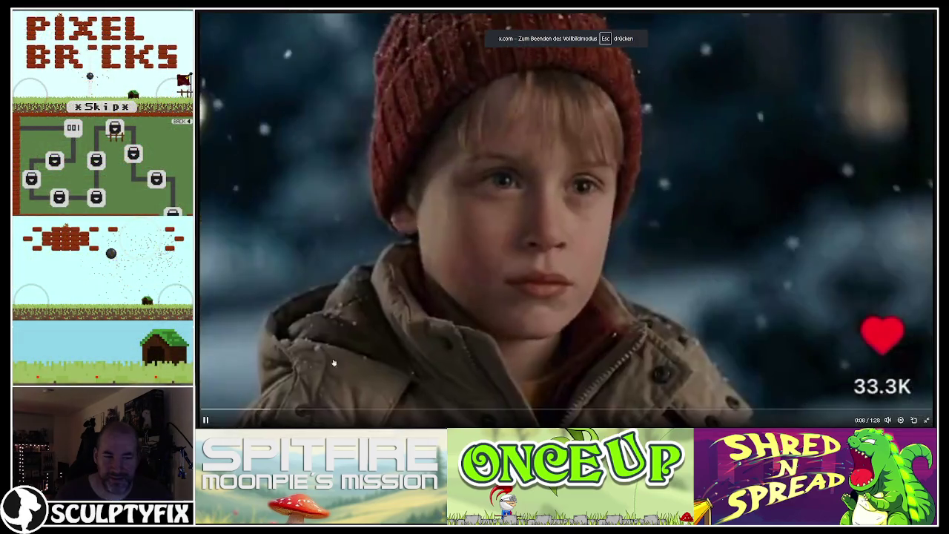
click(220, 406)
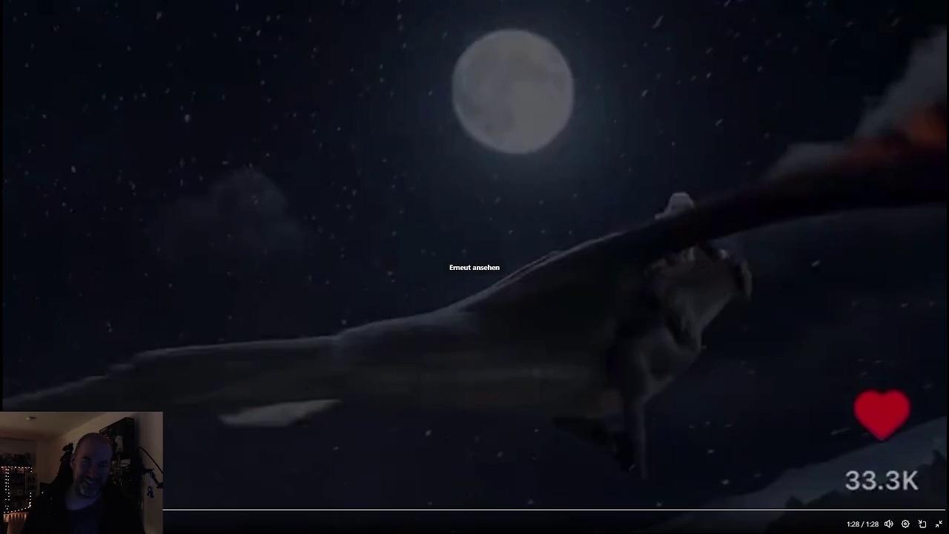
click(328, 147)
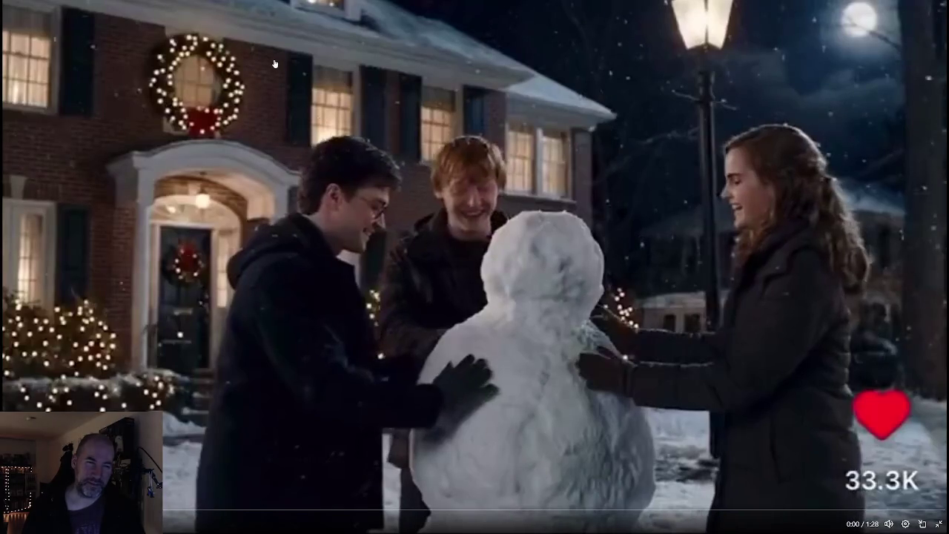
key(Escape)
click(120, 10)
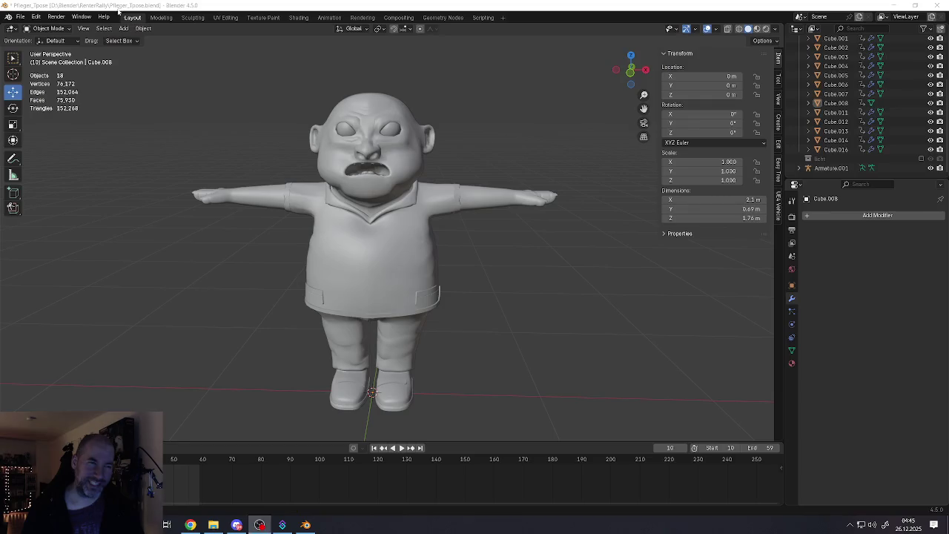
Recentre and orbit the view while saving Pfleger_Tpose.blend through the File menu.
shift+middle_drag(396, 252, 419, 234)
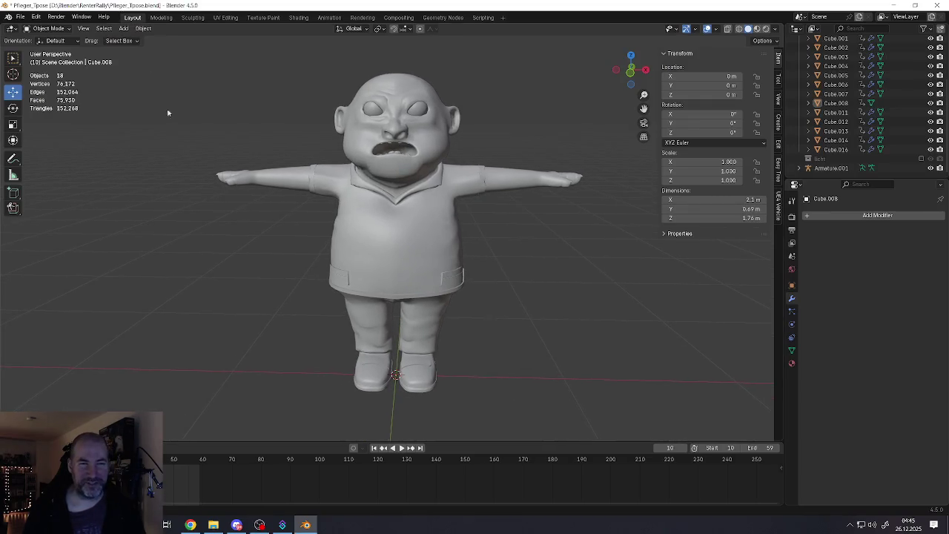
click(27, 19)
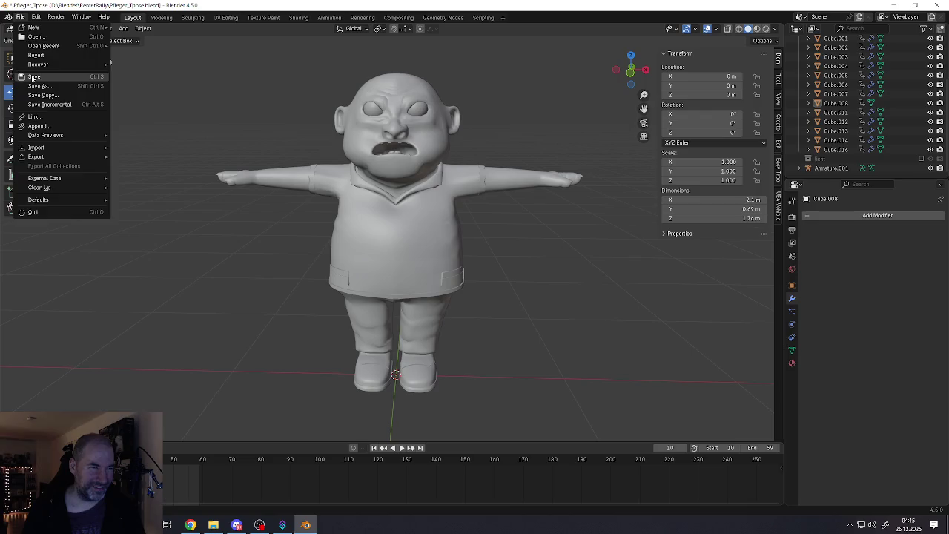
click(34, 79)
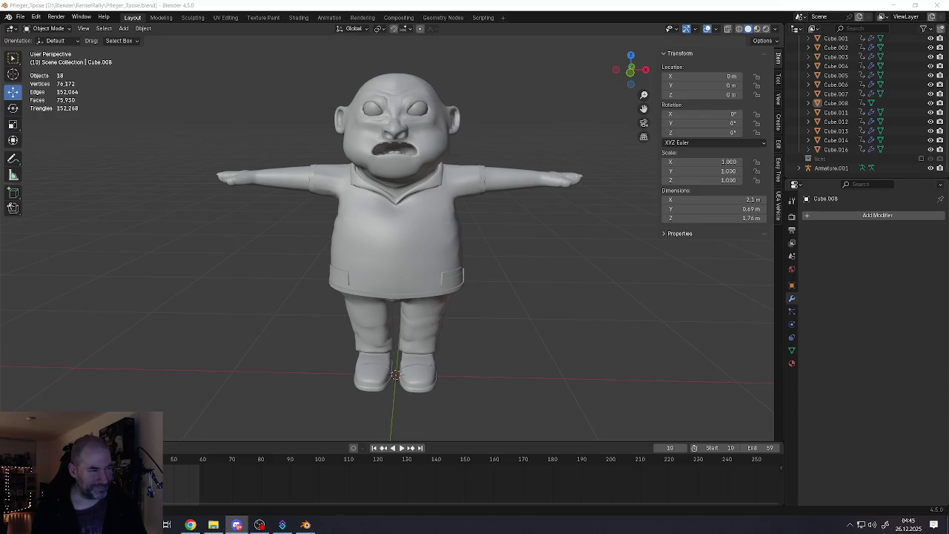
mouse_move(399, 256)
middle_down()
mouse_move(438, 247)
mouse_move(401, 191)
middle_up()
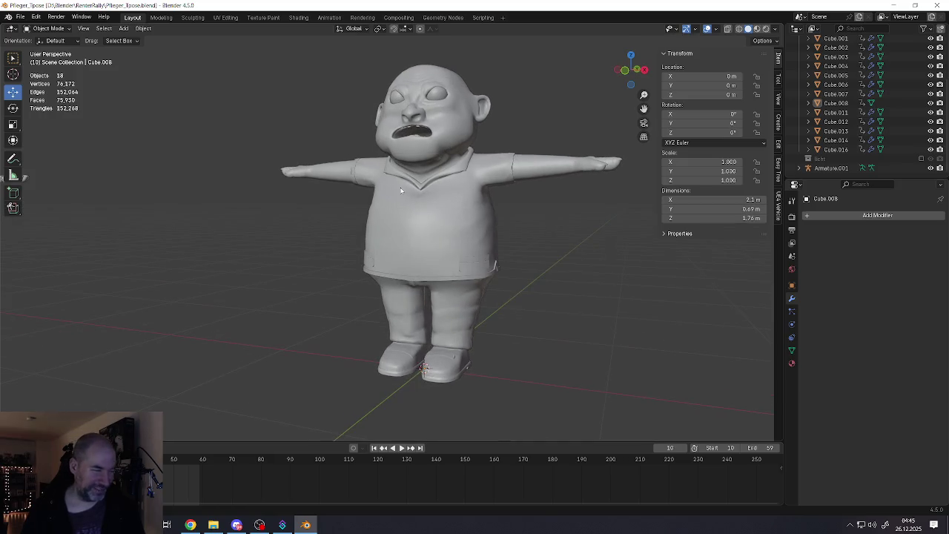
click(23, 17)
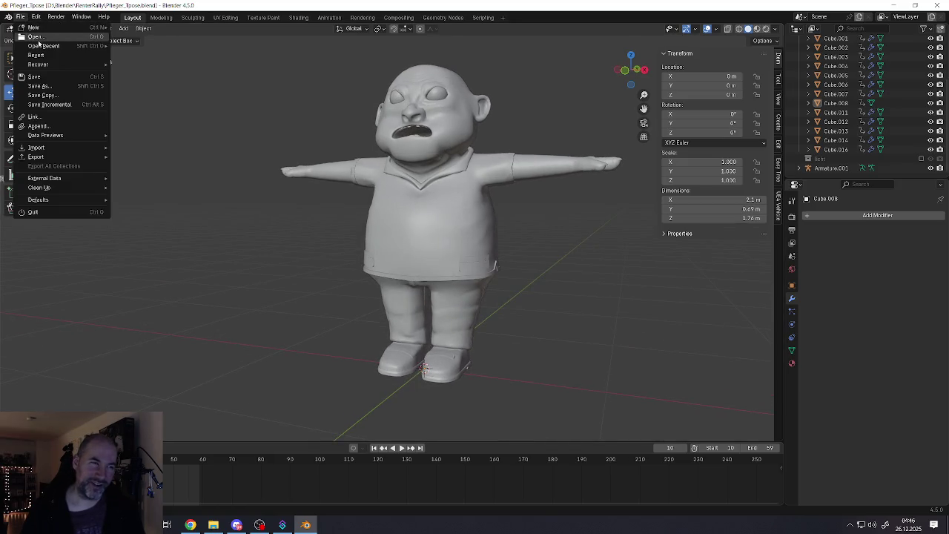
click(34, 76)
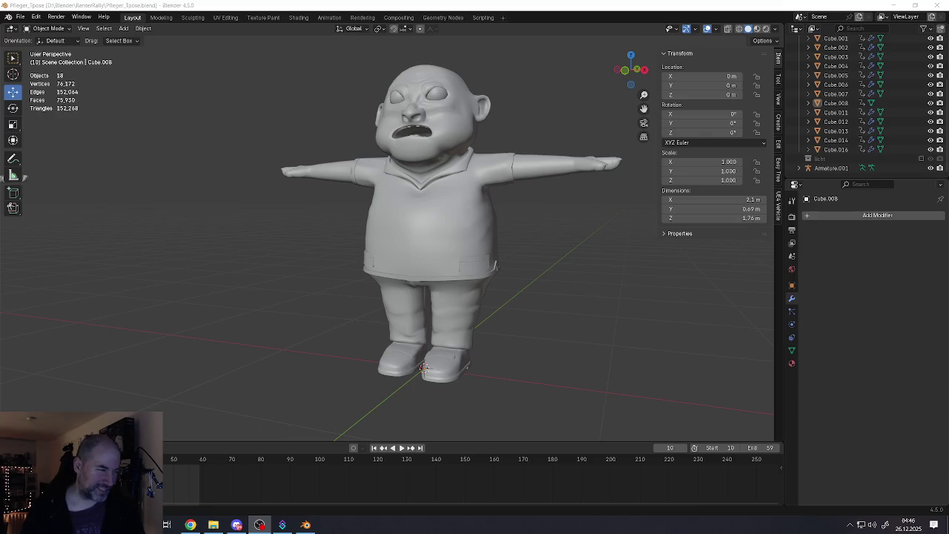
Save the .blend file once more and close Blender.
click(27, 18)
click(51, 78)
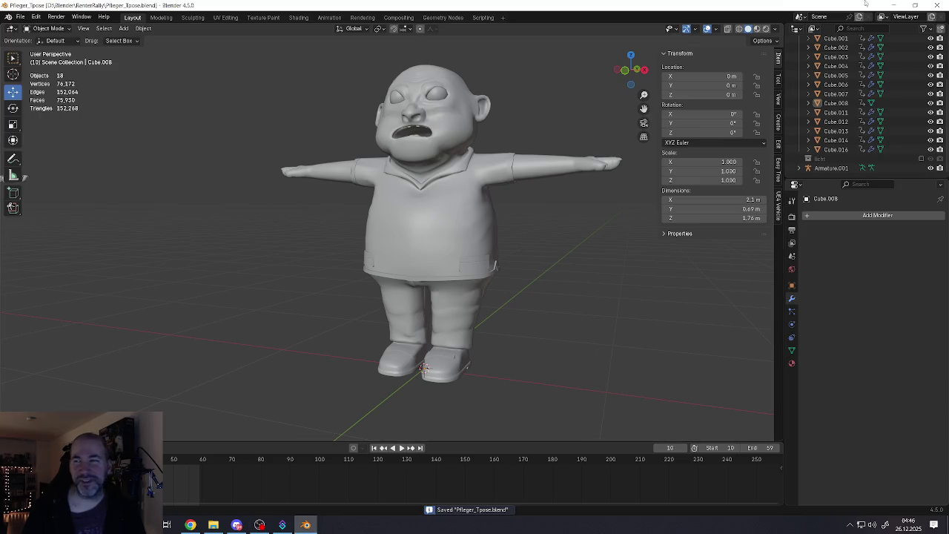
click(938, 5)
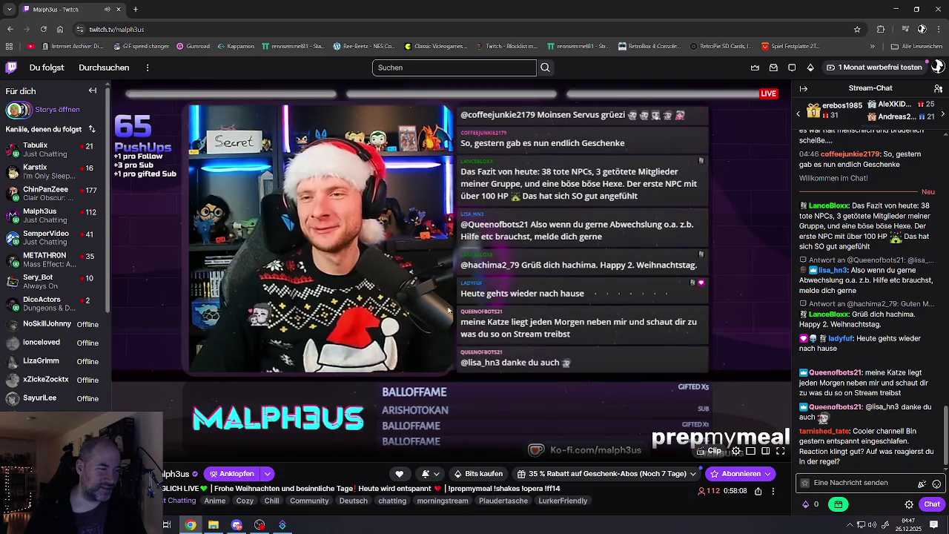
mouse_move(448, 237)
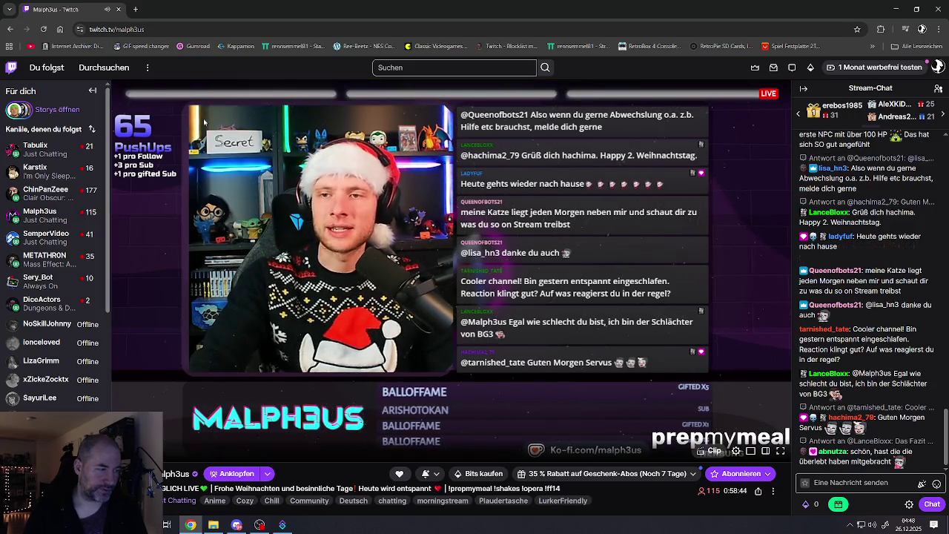
Search Twitch for 'svipure' and open that channel's live stream.
click(377, 68)
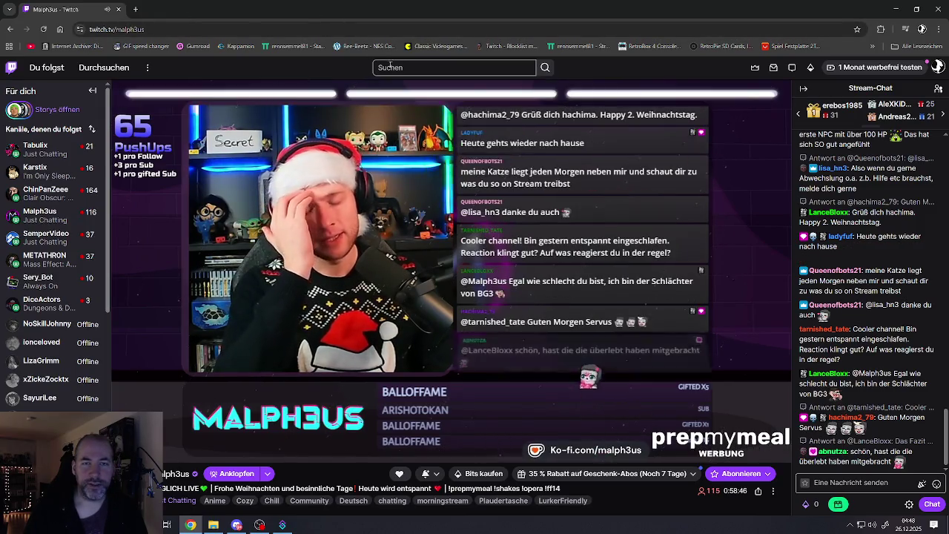
text(svip)
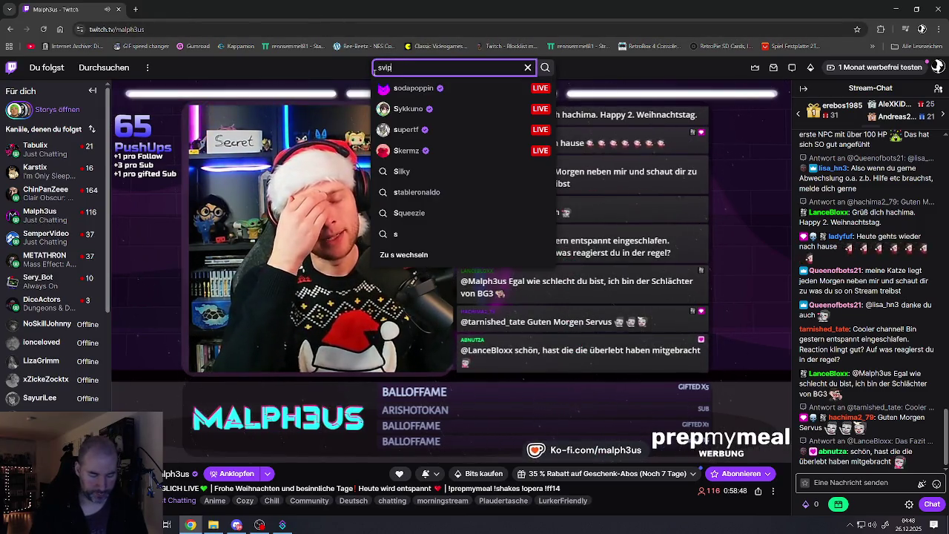
text(ure)
key(Return)
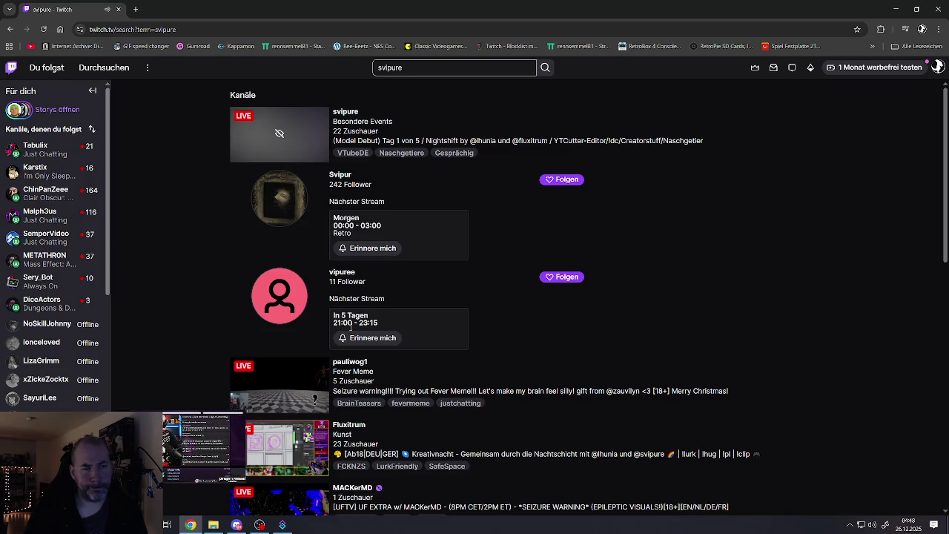
click(346, 114)
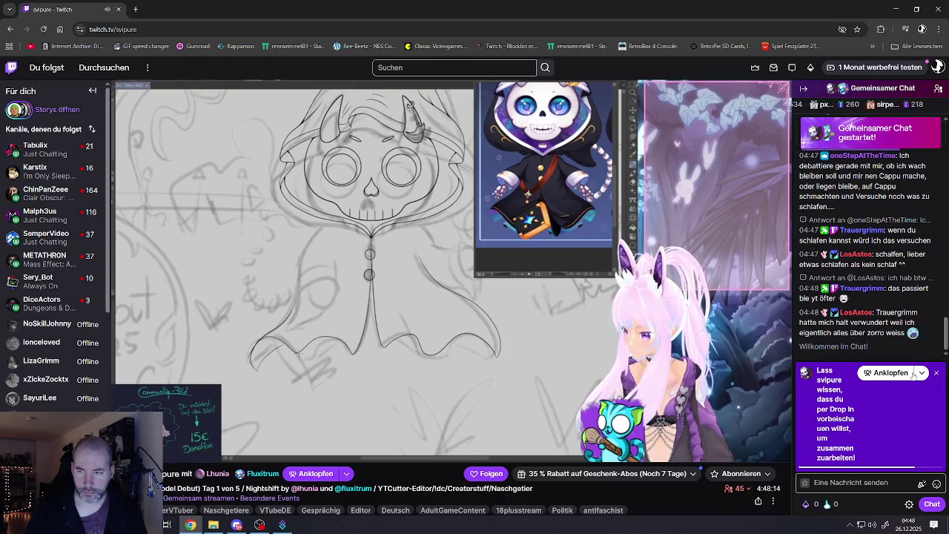
Dismiss the Anklopfen chat prompt, browse the chat, and open the Fluxitrum channel alongside.
click(937, 374)
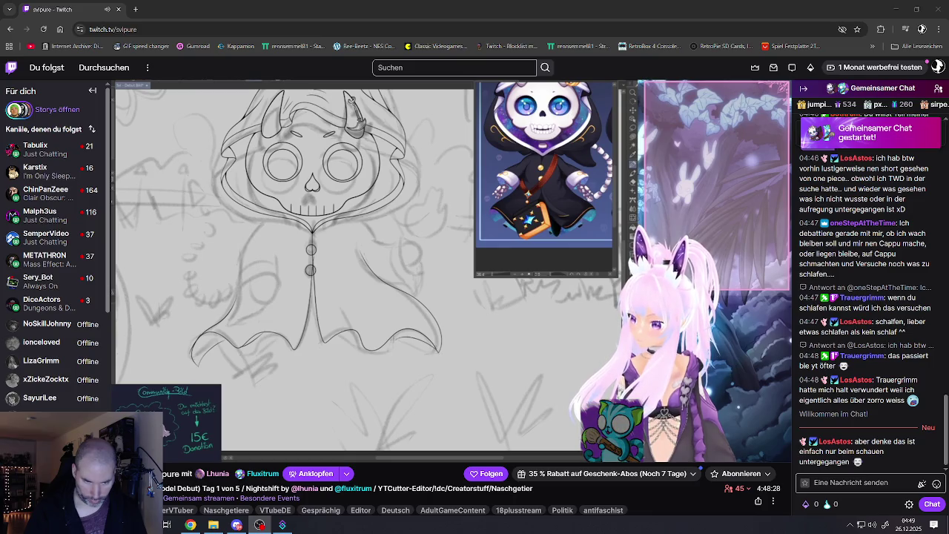
scroll(395, 490, down, 1)
scroll(370, 445, down, 1)
scroll(343, 413, up, 1)
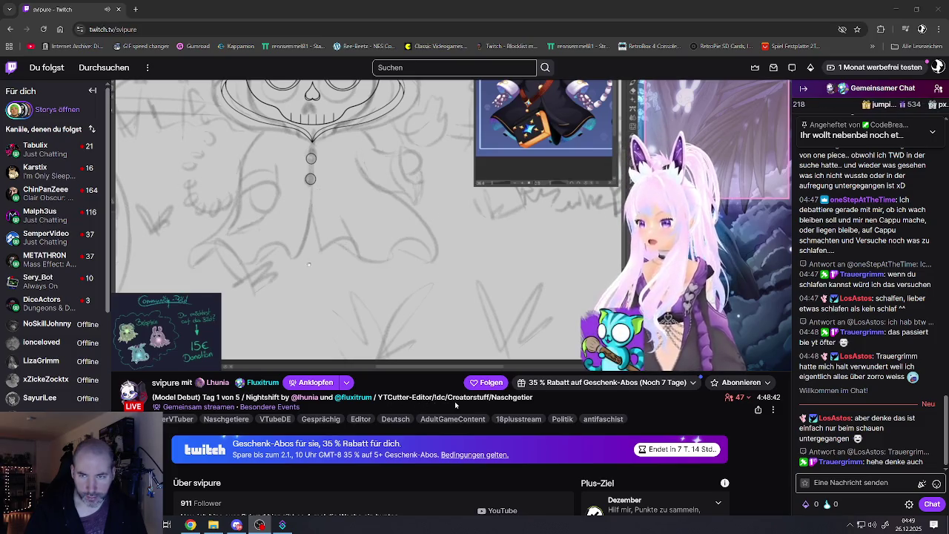
scroll(454, 401, up, 2)
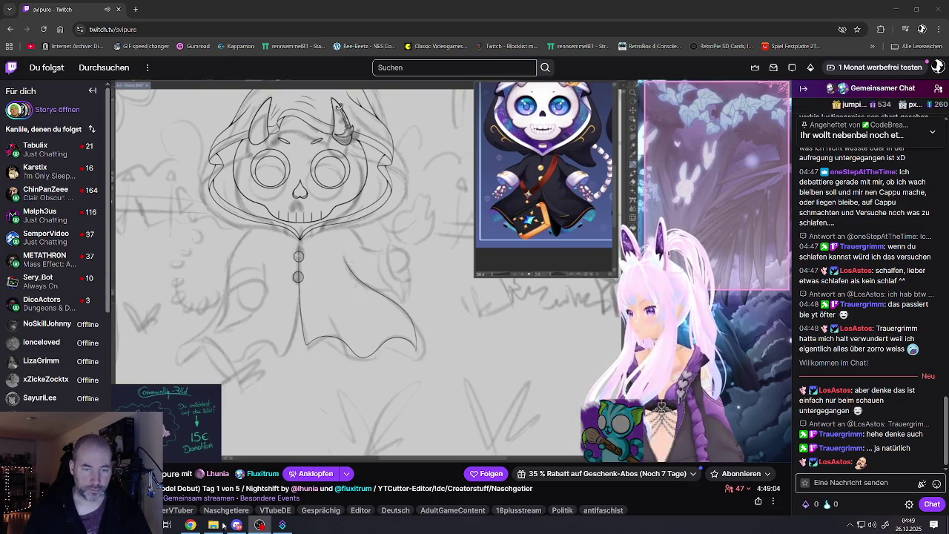
mouse_move(353, 488)
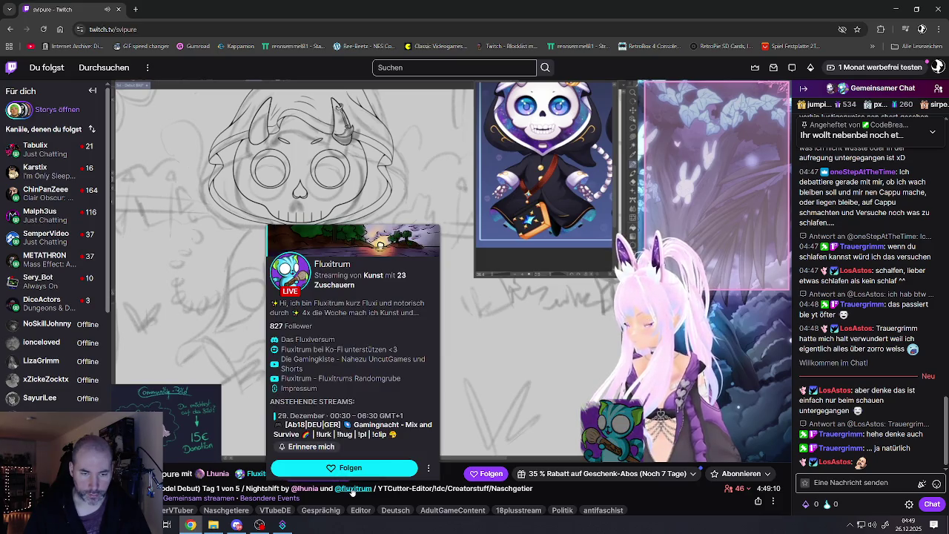
click(352, 490)
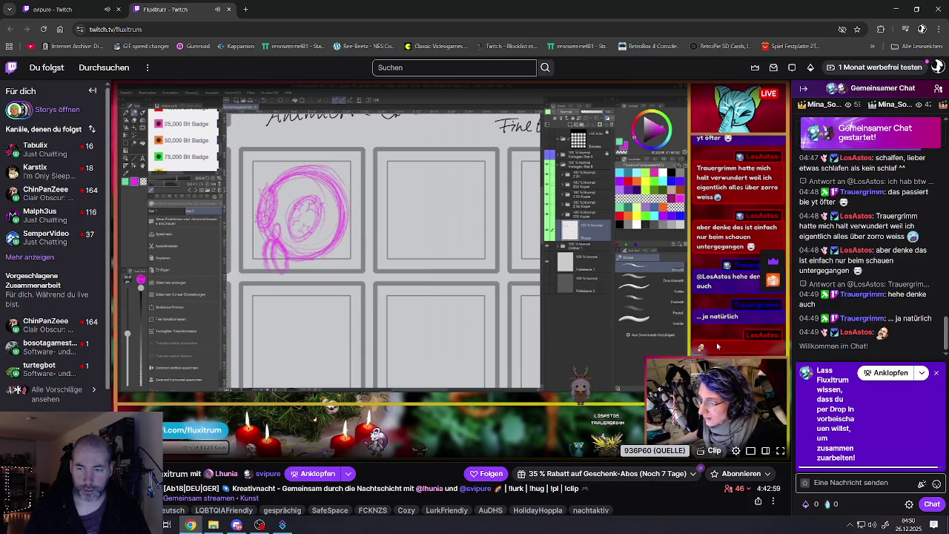
click(939, 374)
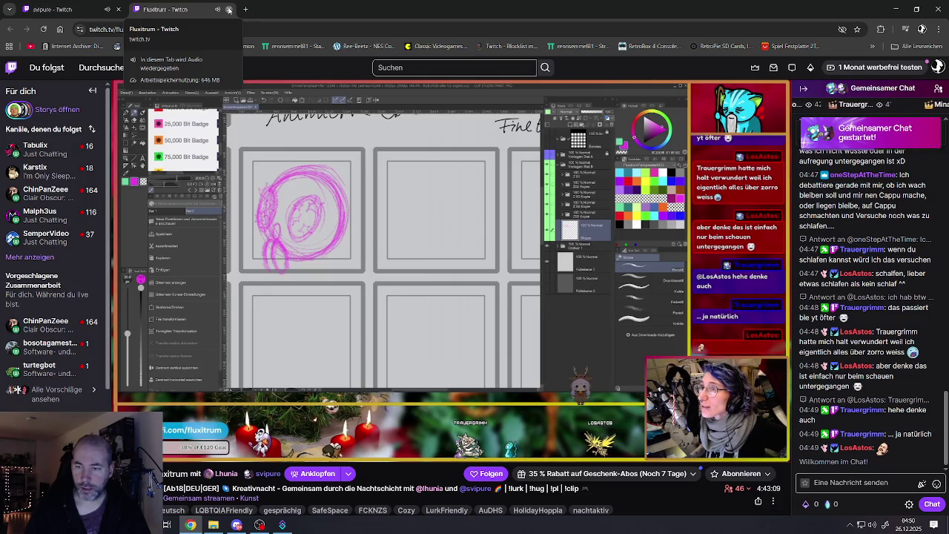
click(229, 8)
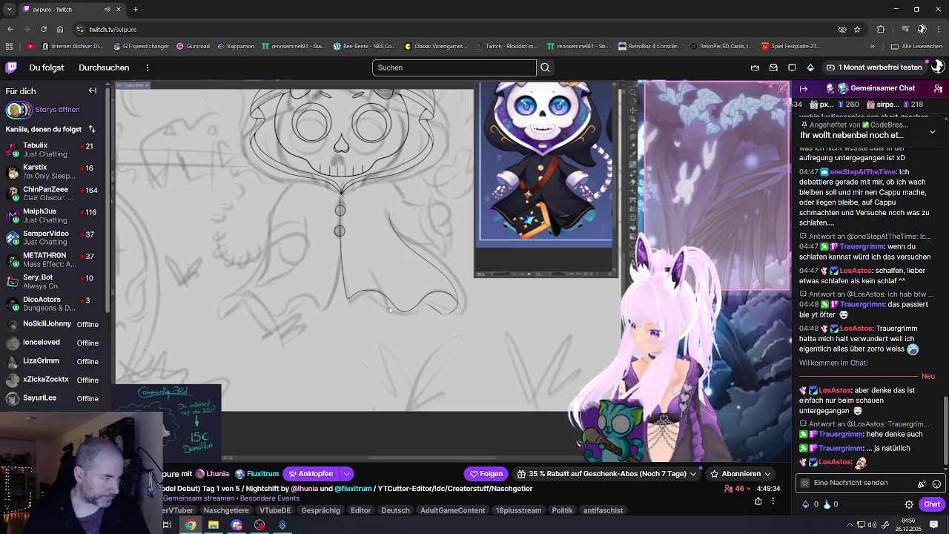
key(alt+Tab)
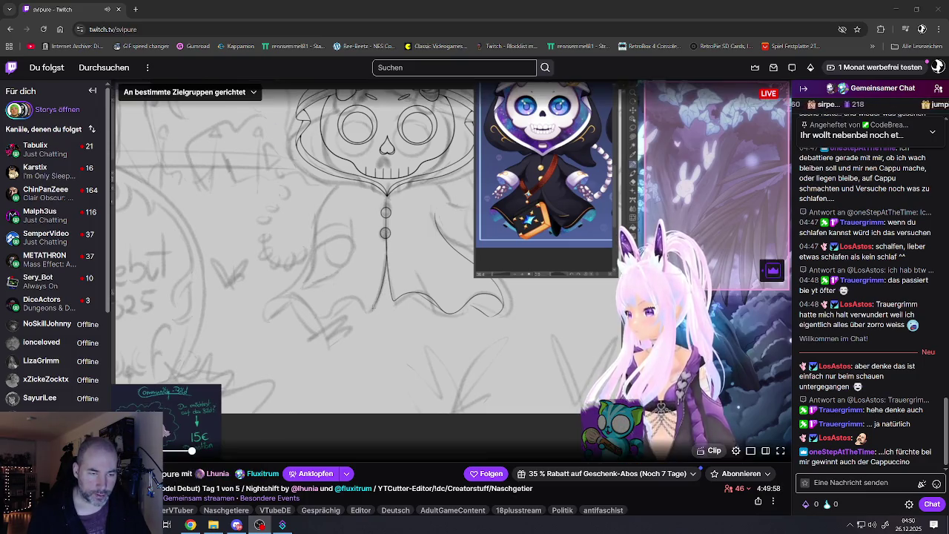
Bring the browser to the front and switch to the Malph3us channel's stream.
click(374, 305)
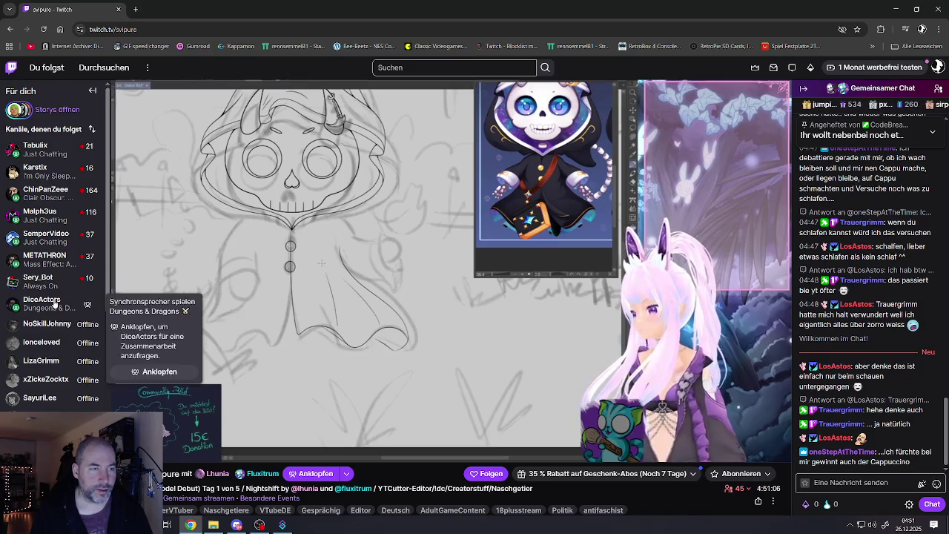
click(43, 214)
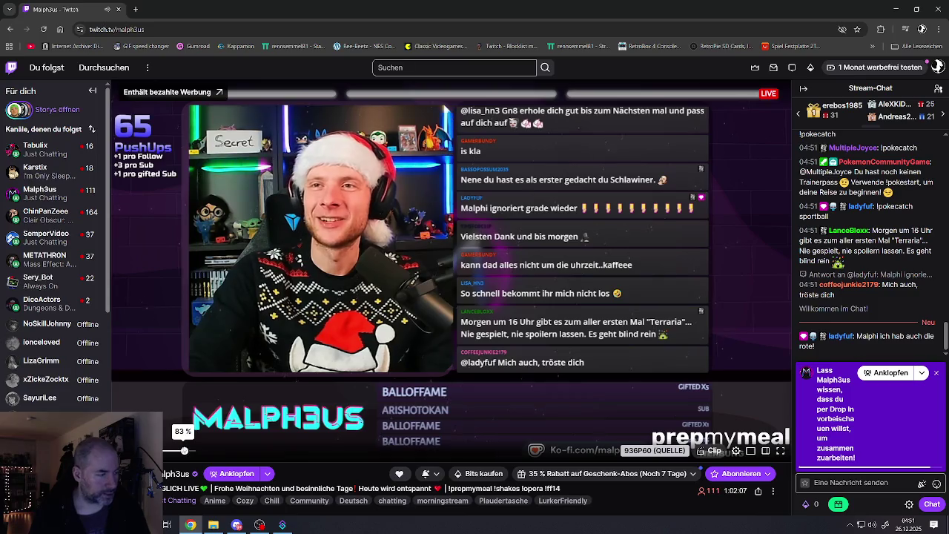
Close the Anklopfen prompt in Malph3us's chat, select the channel name in the URL, and switch apps.
click(937, 373)
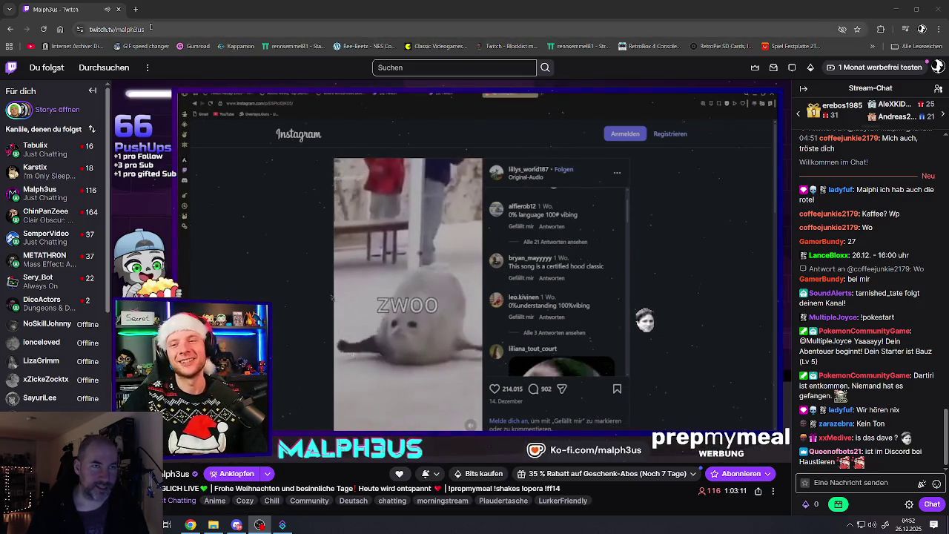
double_click(119, 29)
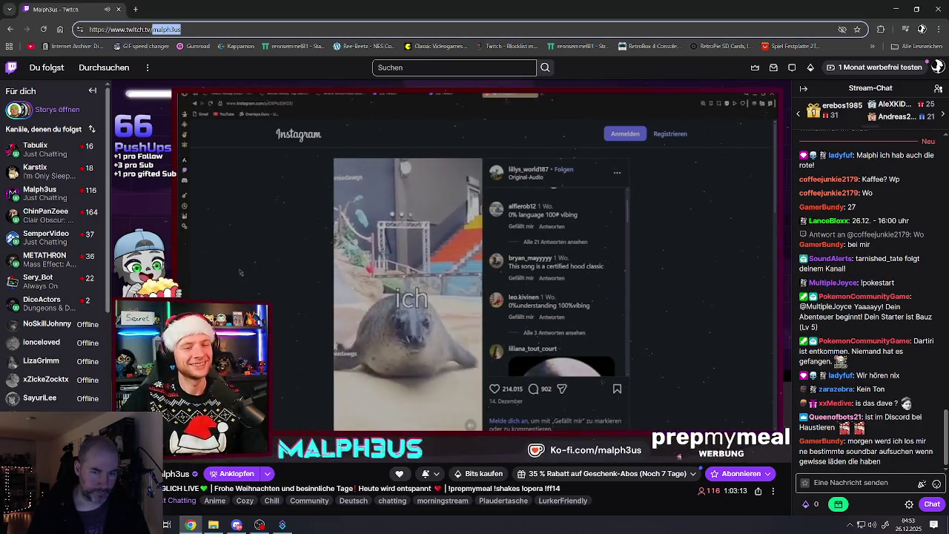
key(alt+Tab)
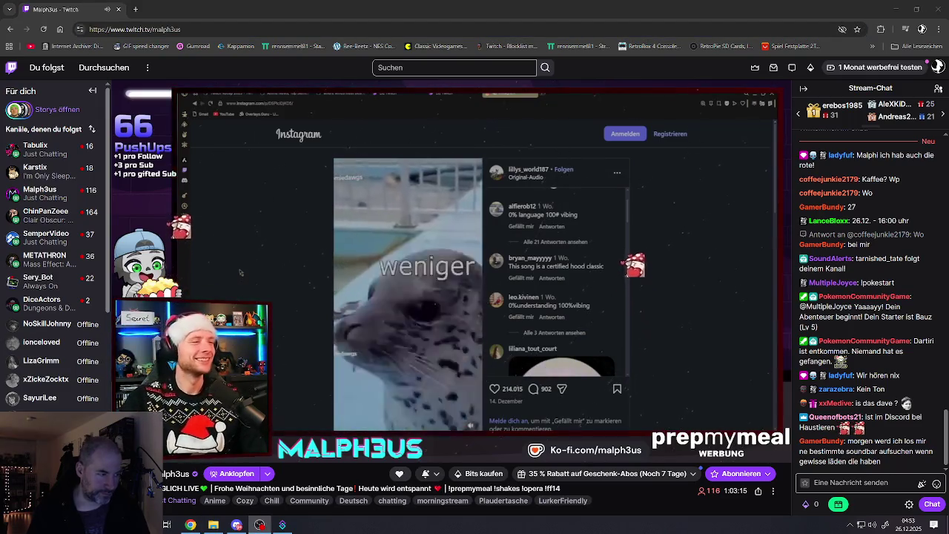